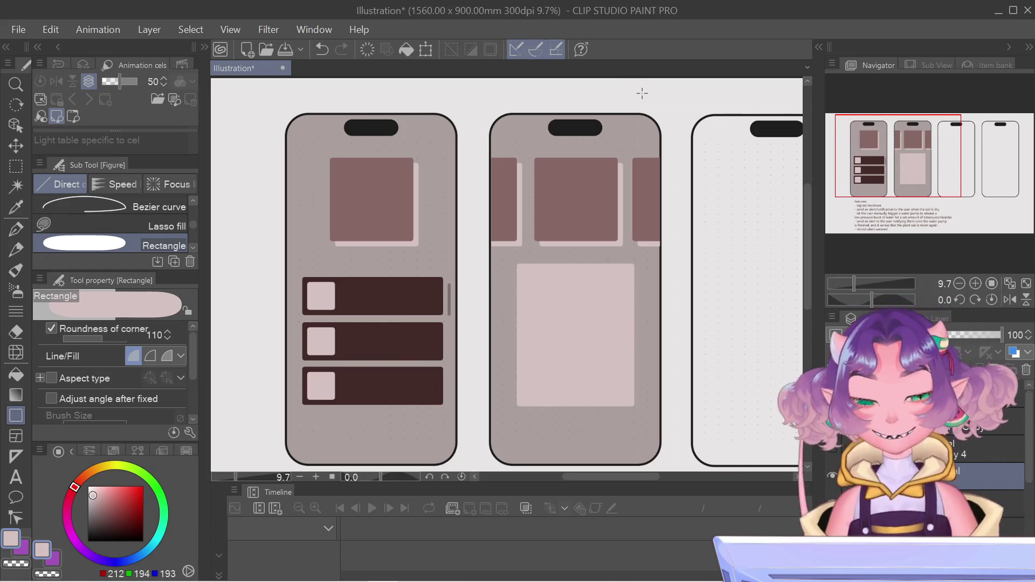
Move the middle phone's large pale pink box slightly lower using Free Transform
scroll(735, 254, up, 1)
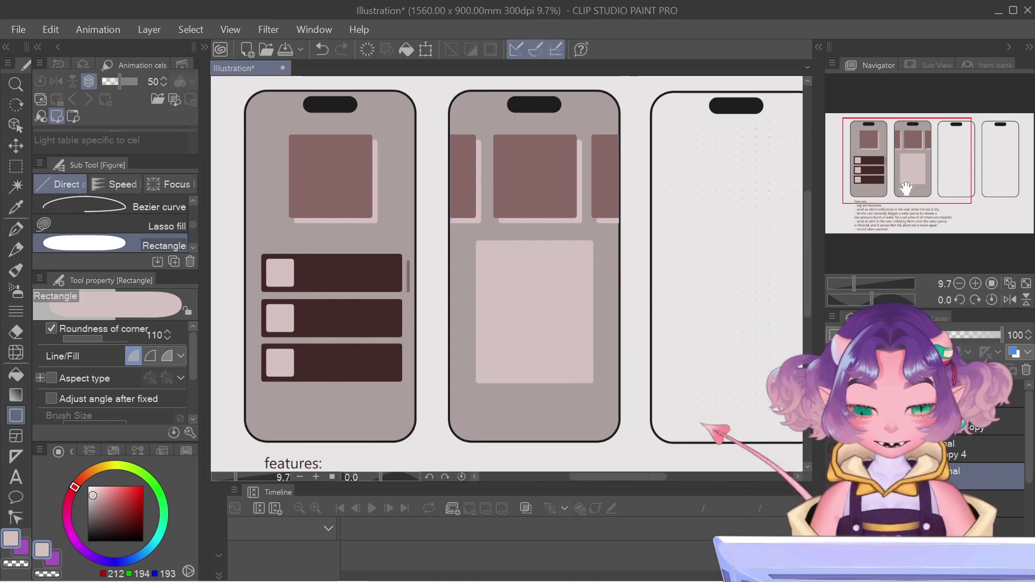
scroll(366, 313, up, 1)
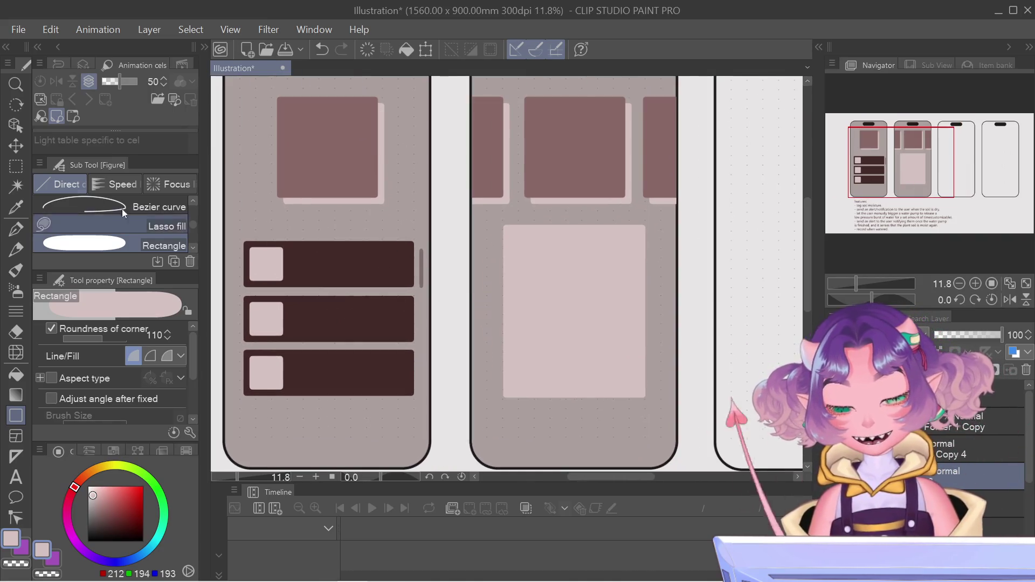
click(10, 127)
mouse_move(558, 266)
mouse_down()
mouse_move(561, 280)
mouse_move(555, 259)
mouse_move(559, 305)
mouse_move(564, 269)
mouse_up()
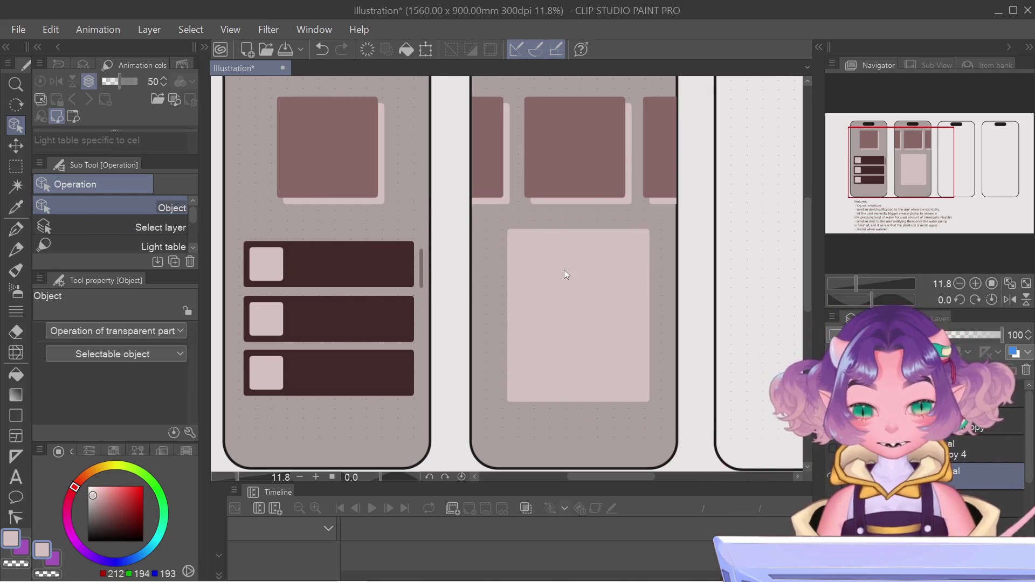
key(ctrl+x)
key(Escape)
key(ctrl+z)
key(ctrl+t)
drag(591, 238, 593, 256)
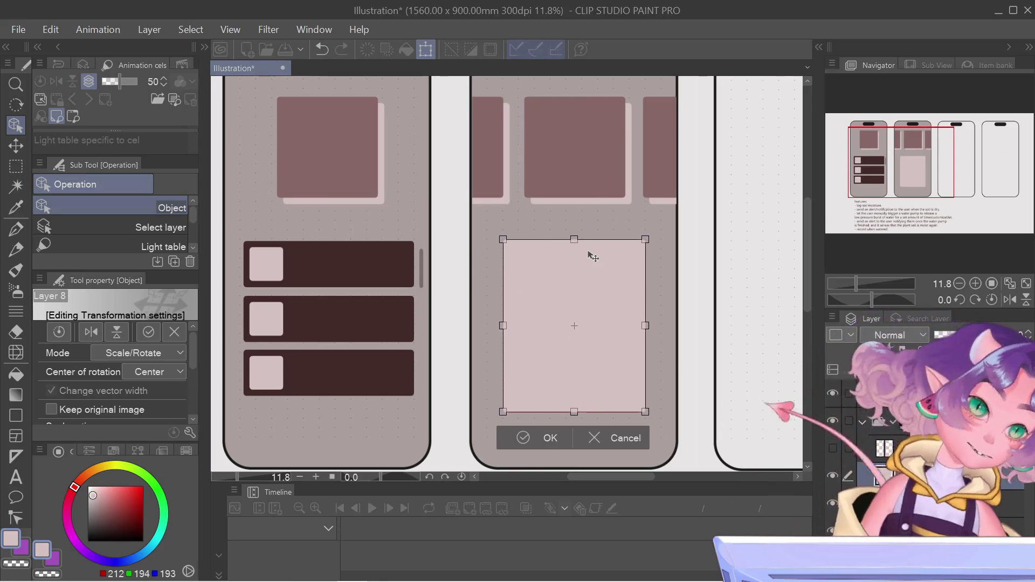
key(Return)
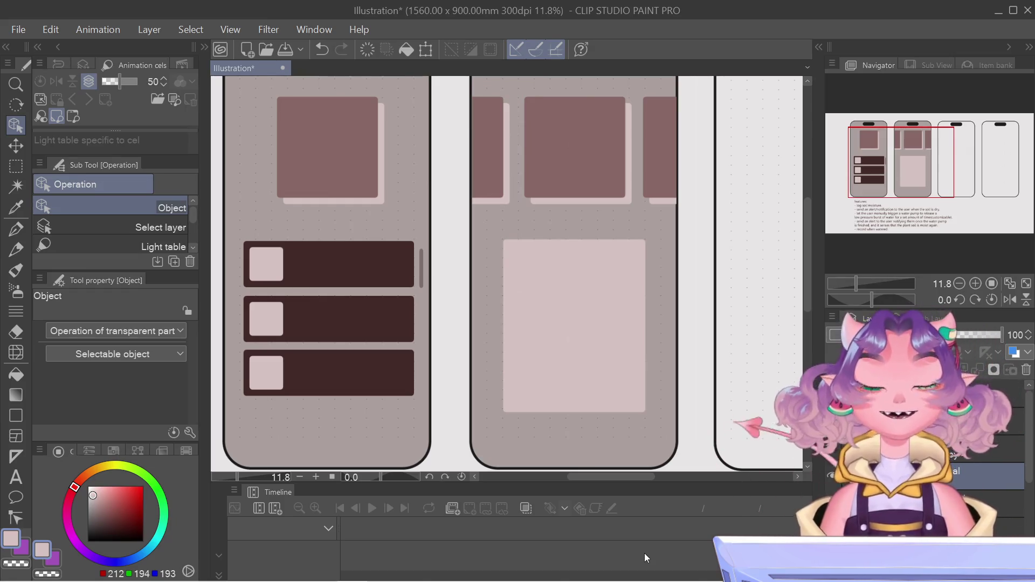
mouse_move(625, 581)
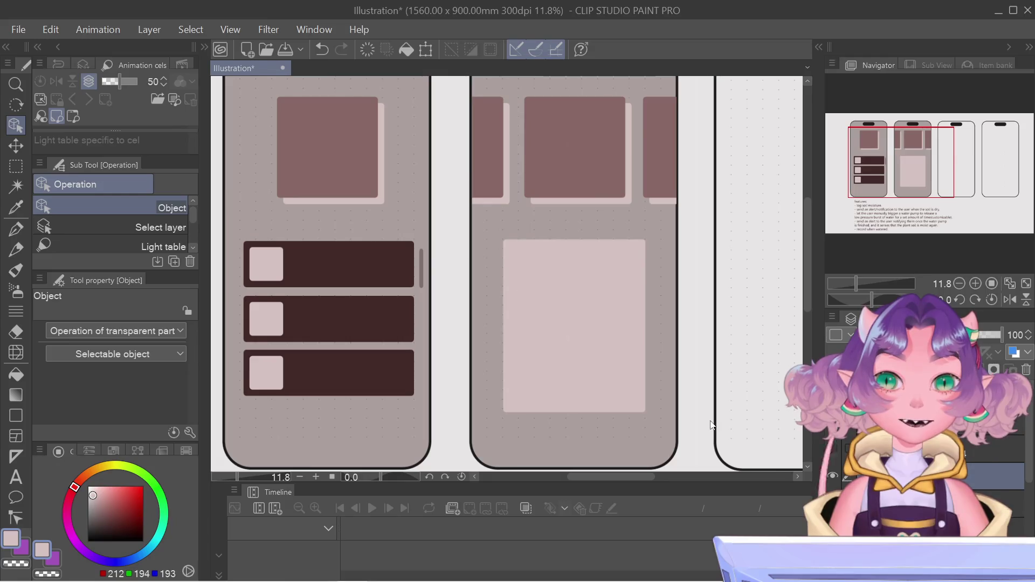
Check the pale box's layer by hiding and reshowing it, then select the Figure Rectangle tool
click(833, 476)
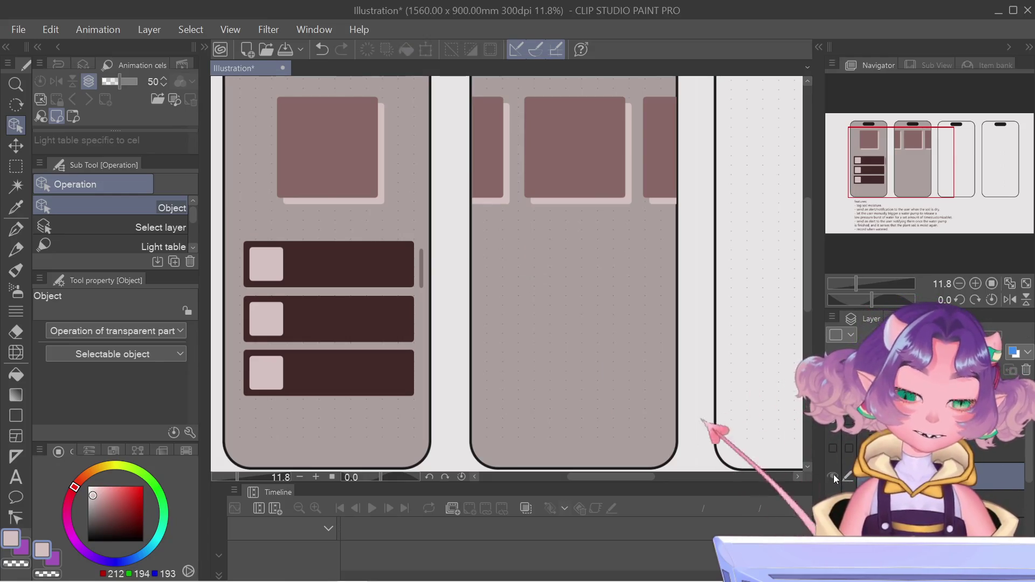
click(833, 476)
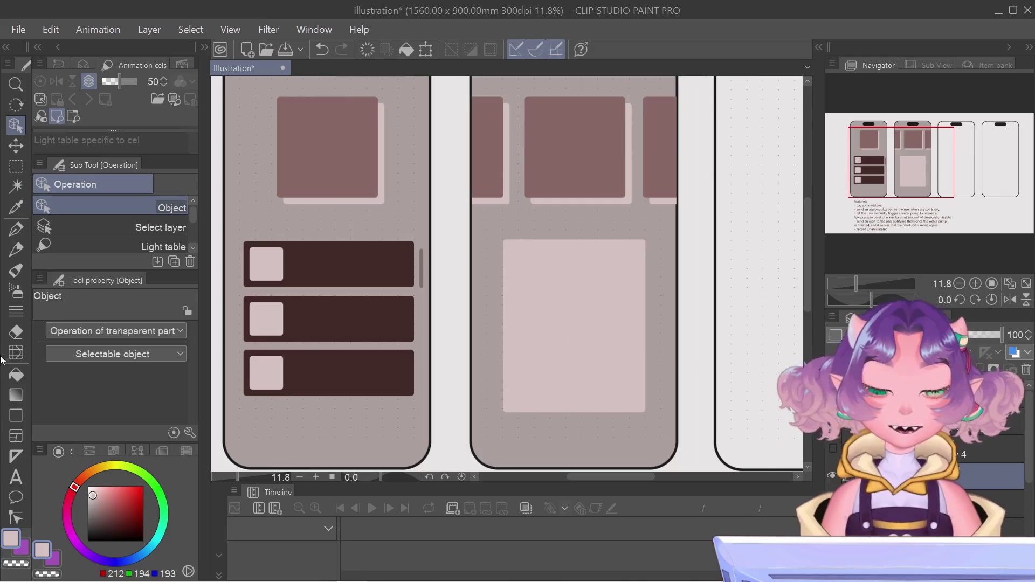
click(15, 395)
click(17, 415)
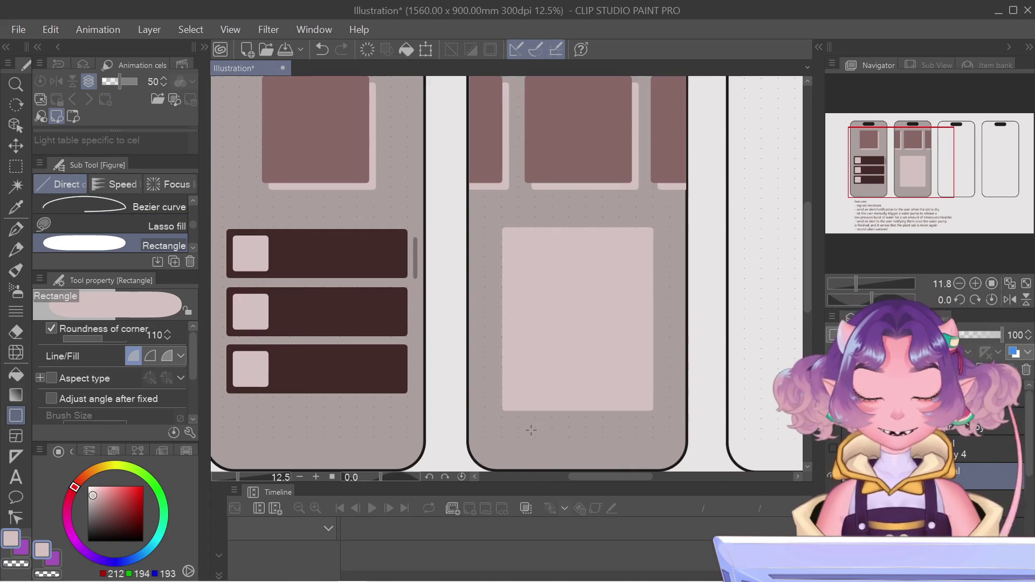
Zoom in and pan with the Navigator to centre the middle phone's pale box
scroll(517, 434, up, 3)
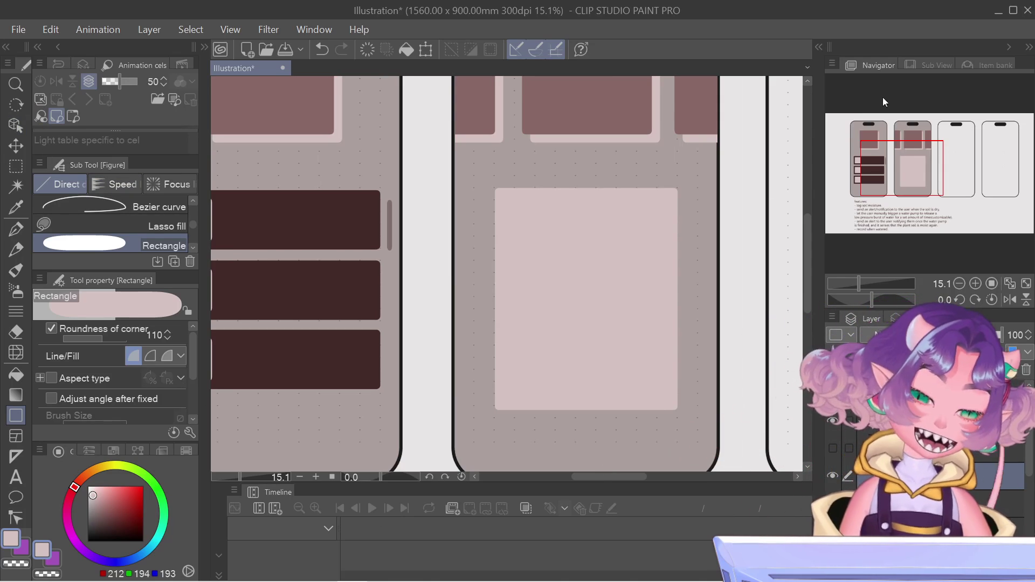
drag(900, 158, 902, 165)
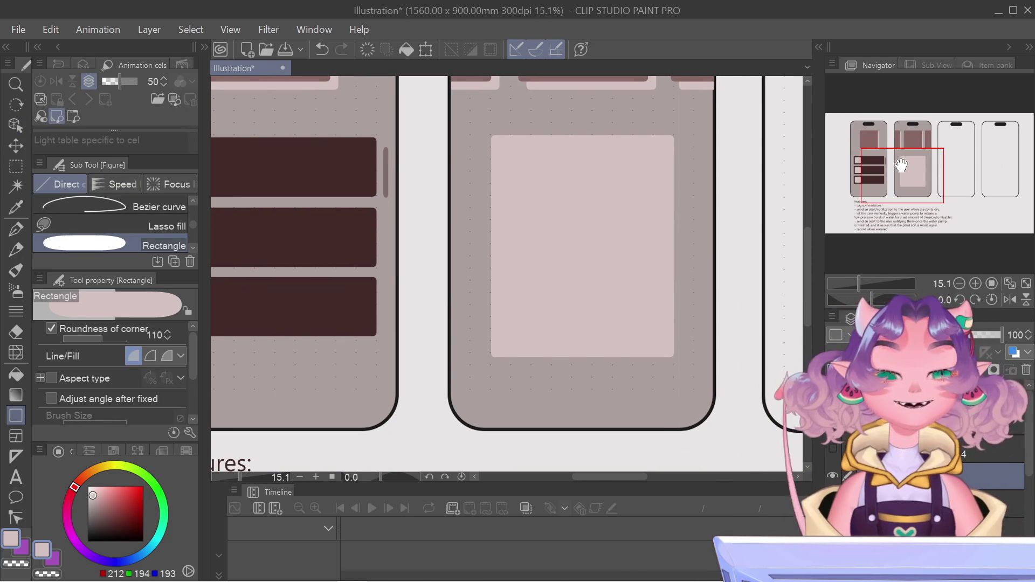
drag(904, 159, 897, 161)
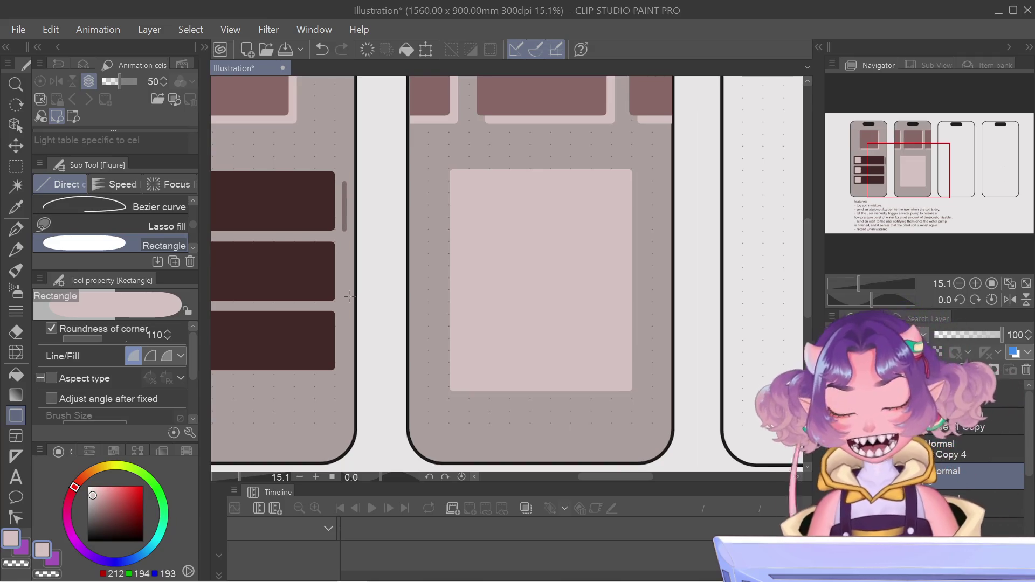
Nudge the mockup artwork one pixel left, then draw a small rounded bar below the pale box
mouse_move(350, 581)
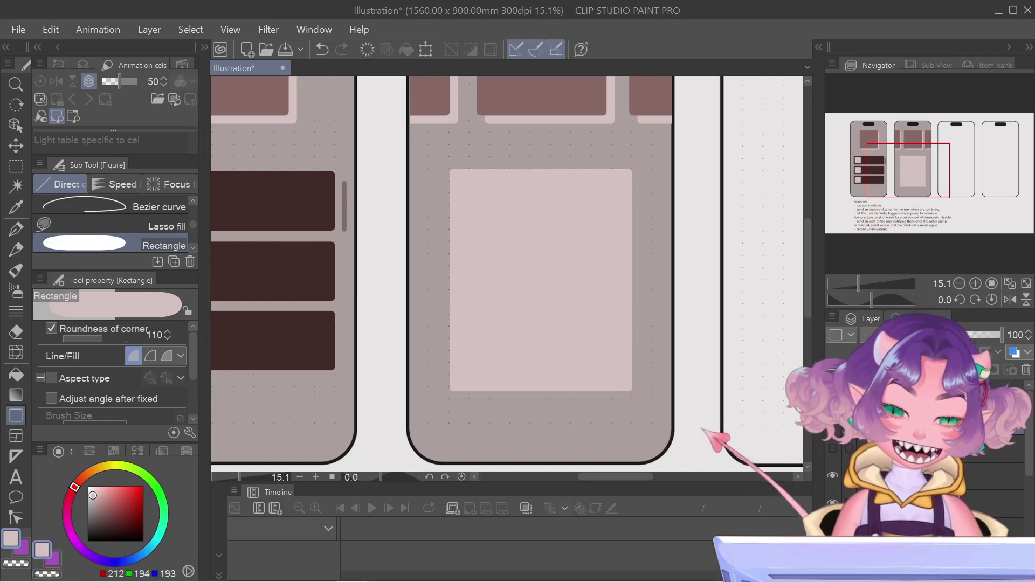
key(ctrl+t)
key(Left)
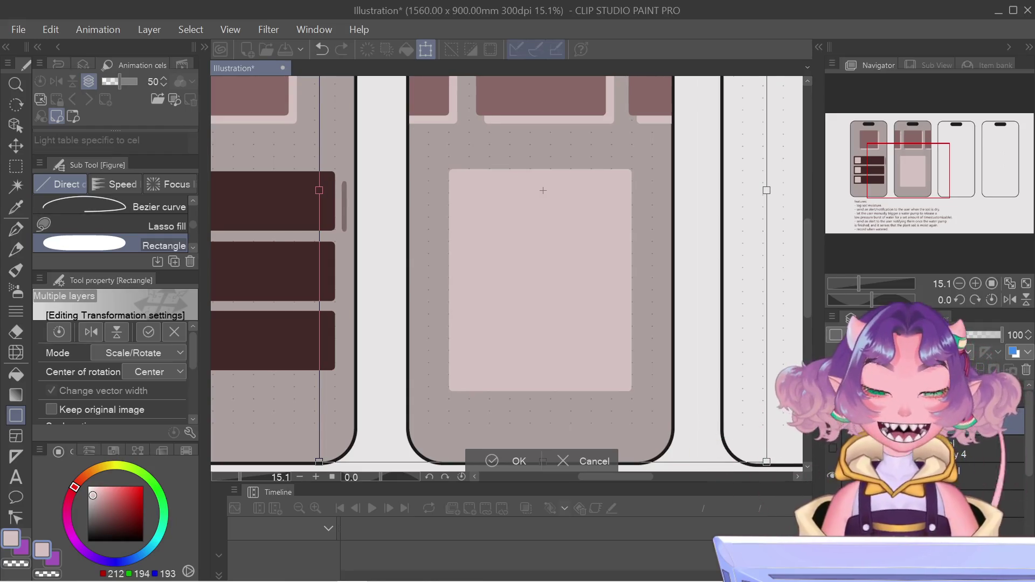
key(Return)
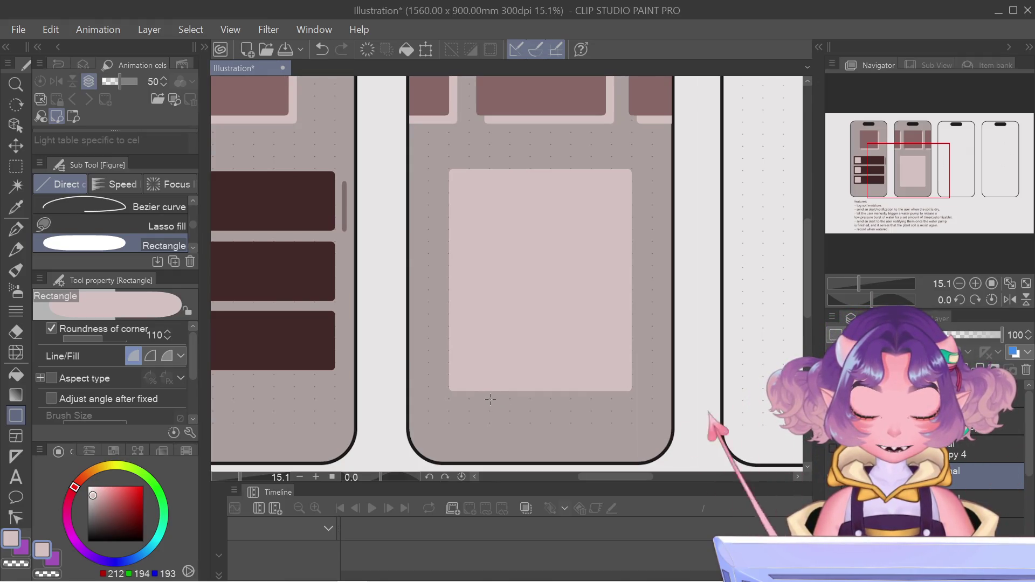
drag(513, 408, 612, 418)
Undo the small bar and raise the rectangle's corner roundness to about 143
key(ctrl+z)
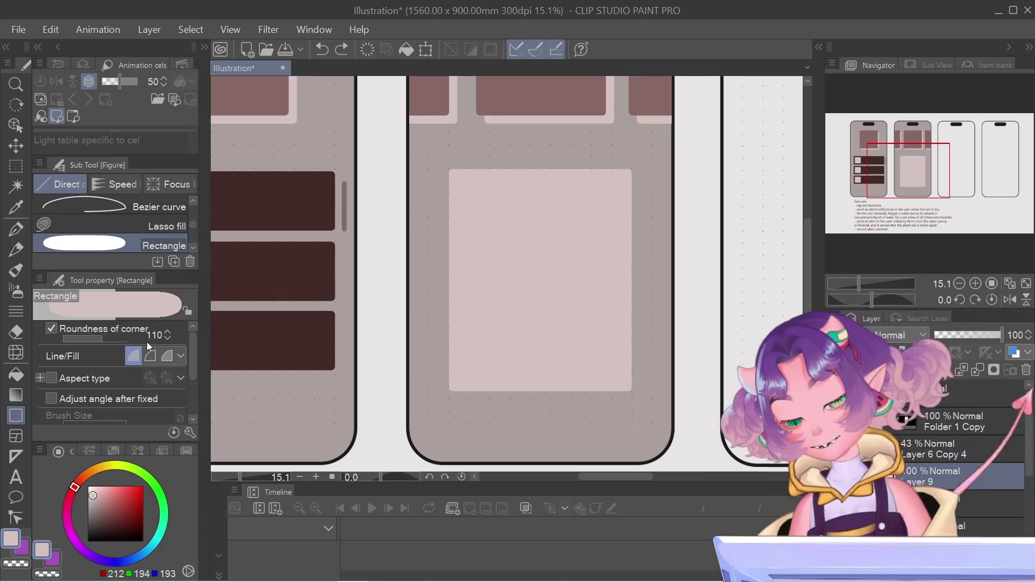
click(169, 330)
drag(101, 341, 104, 339)
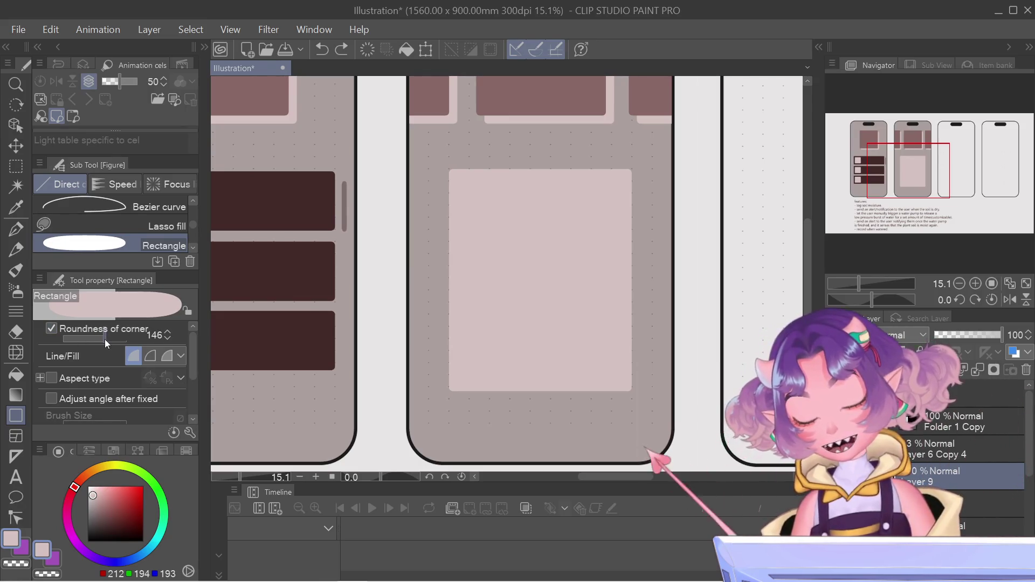
scroll(105, 339, up, 7)
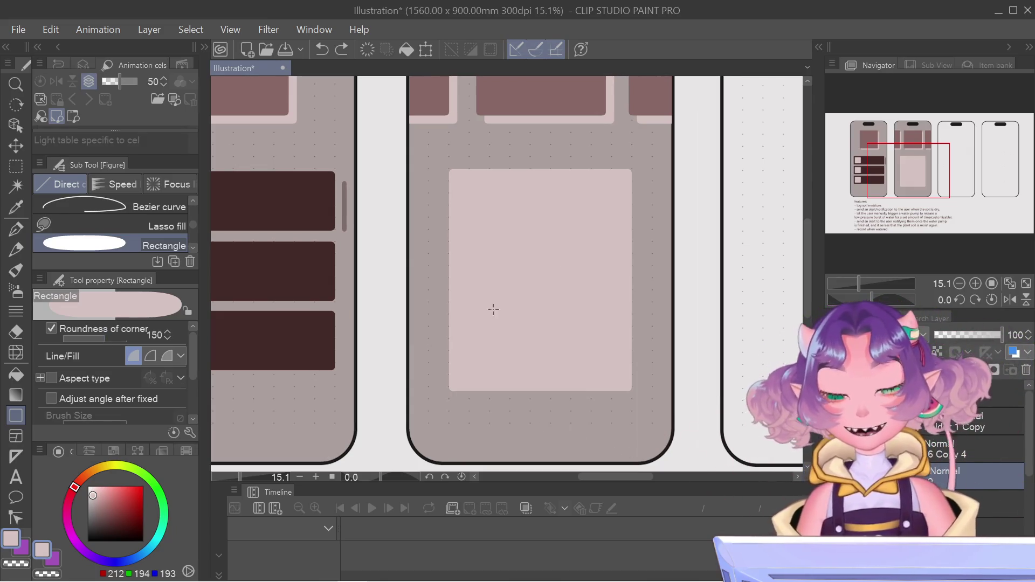
Sample the dark brown list-row colour, then draw and undo a trial bar below the pale box
alt+click(509, 106)
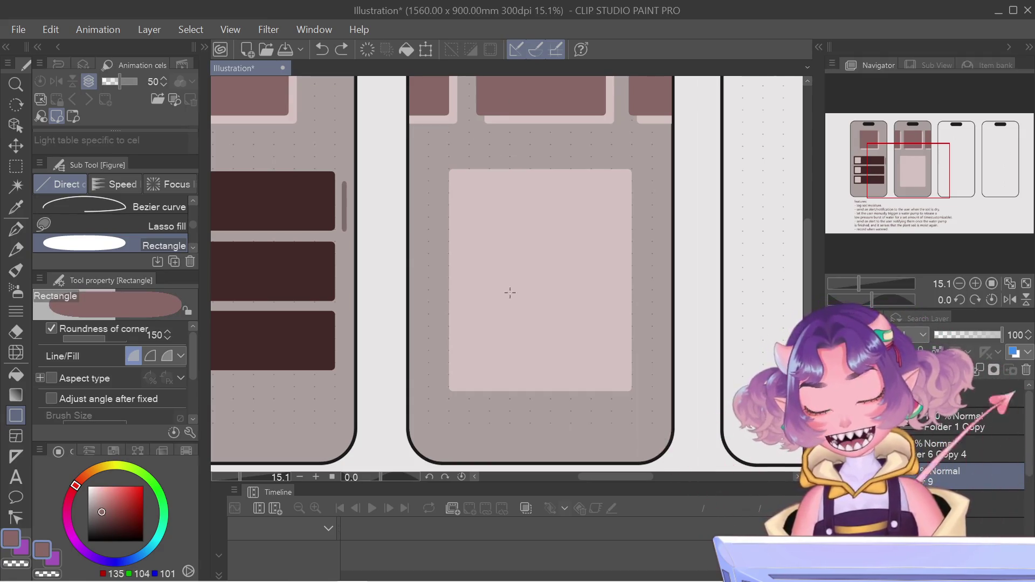
alt+click(299, 342)
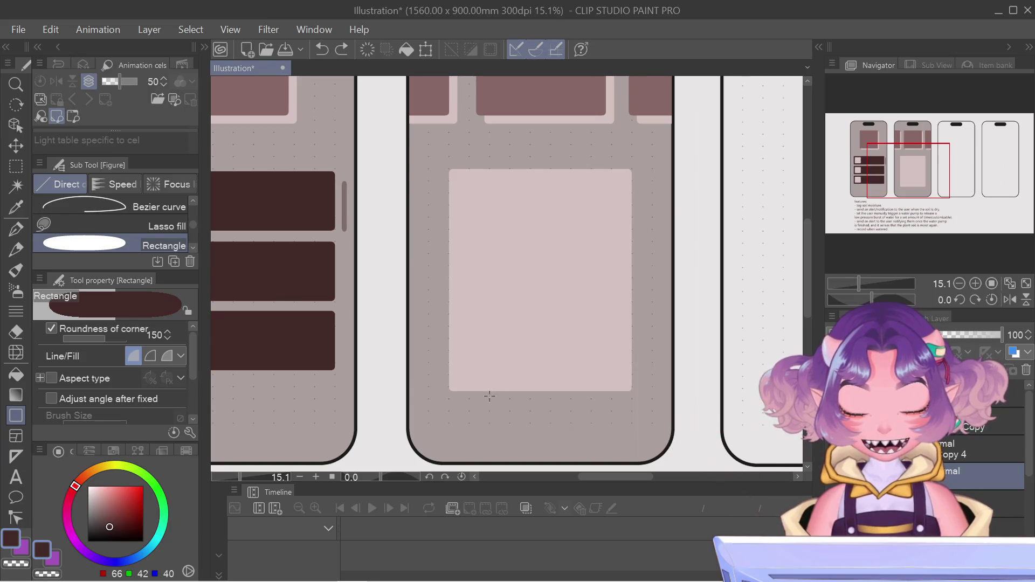
mouse_move(490, 398)
mouse_down()
mouse_move(600, 426)
mouse_move(605, 413)
mouse_up()
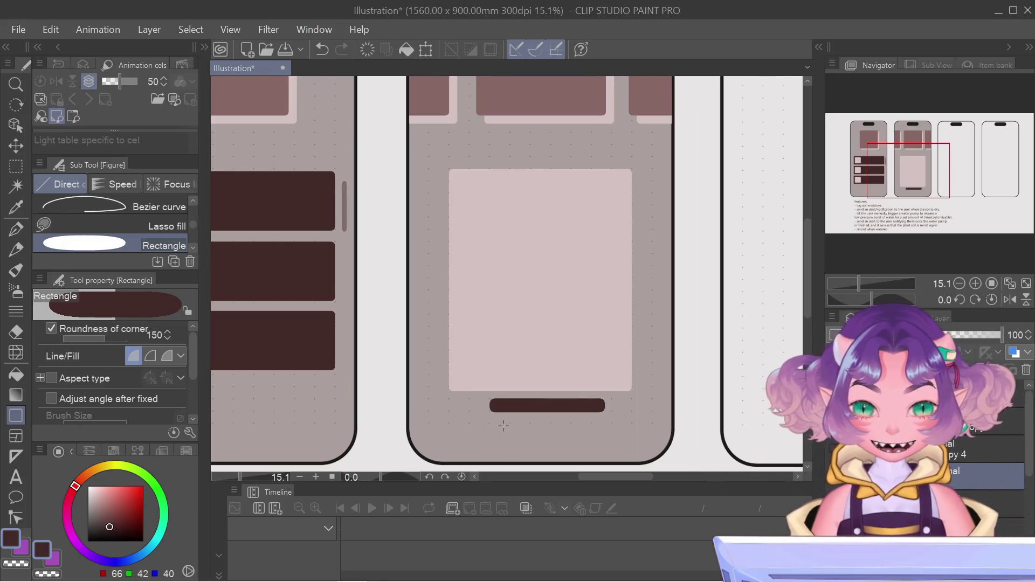
key(ctrl+z)
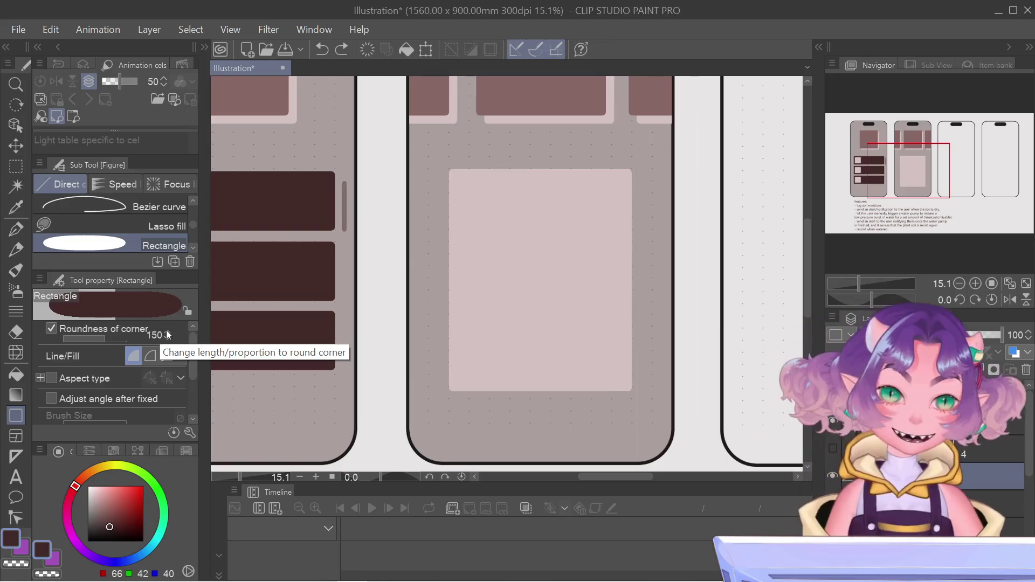
Raise Roundness of corner to its 200 maximum and draw a rounded pill bar below the pale card
click(122, 337)
scroll(115, 335, up, 3)
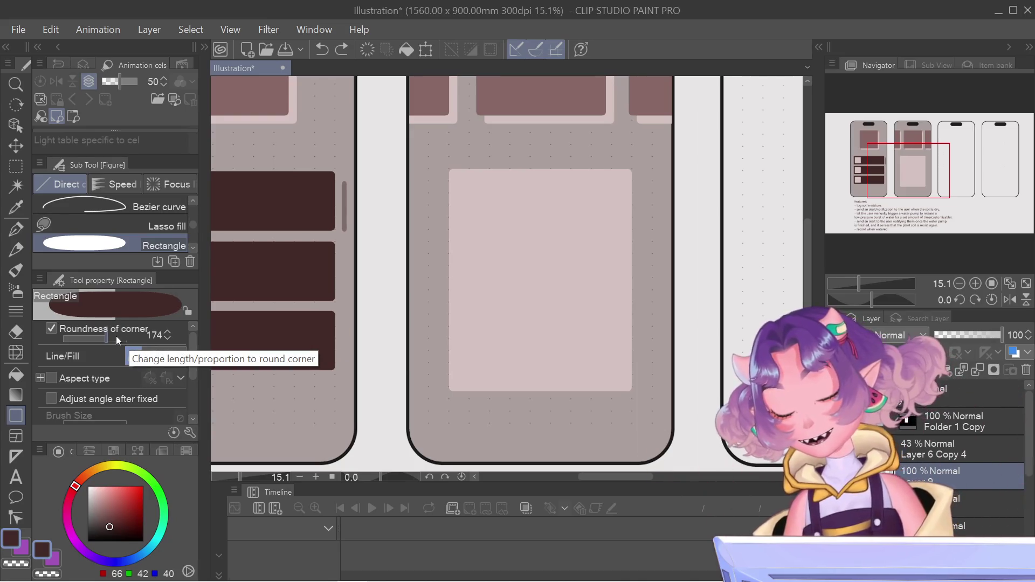
scroll(116, 335, up, 2)
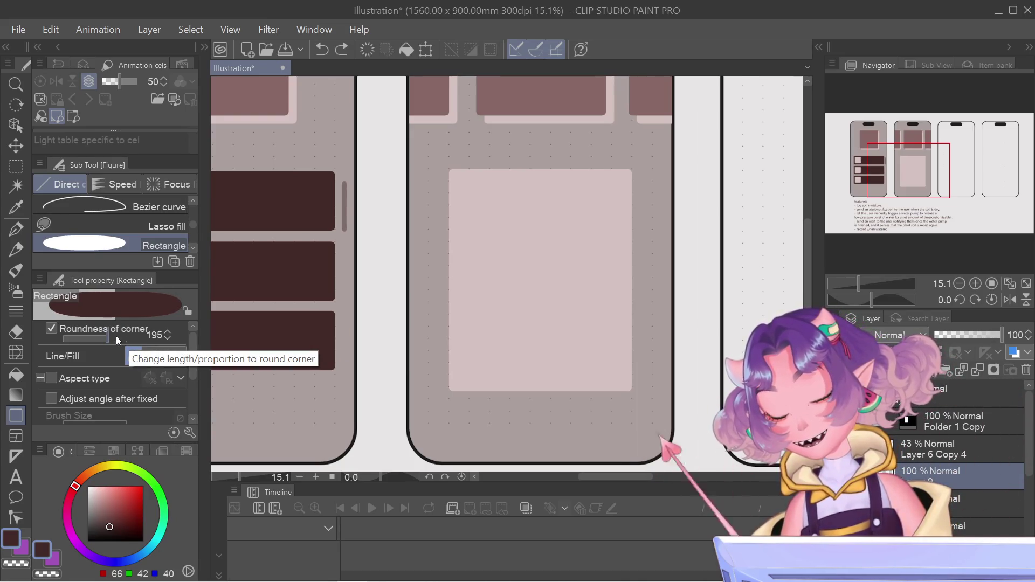
scroll(115, 335, up, 1)
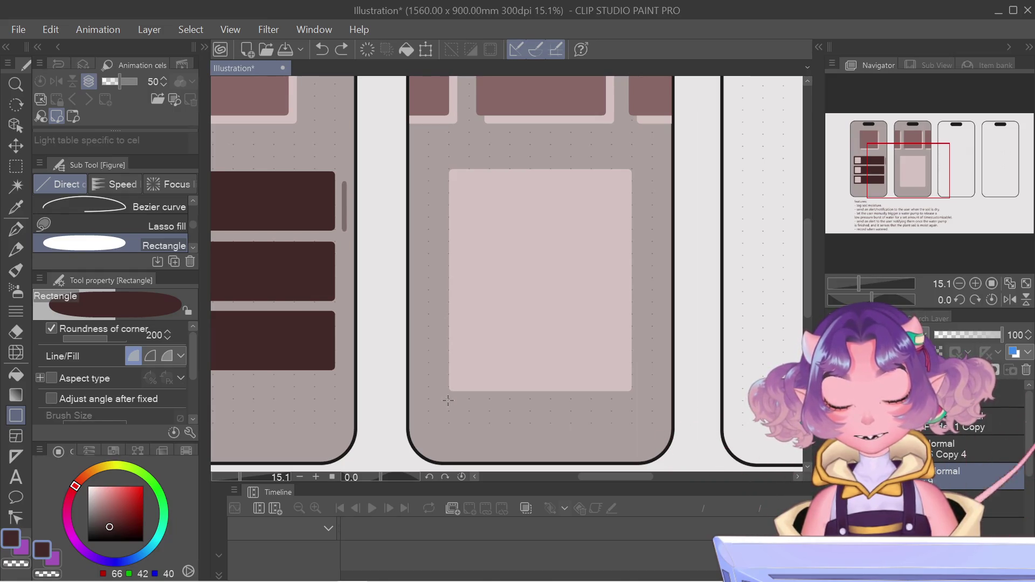
mouse_move(448, 401)
mouse_down()
mouse_move(539, 418)
mouse_move(631, 414)
mouse_move(572, 418)
mouse_move(601, 425)
mouse_move(588, 431)
mouse_up()
Fine-tune the dark pill bar's position with small up, down, then up arrow-key nudges
key(ctrl+t)
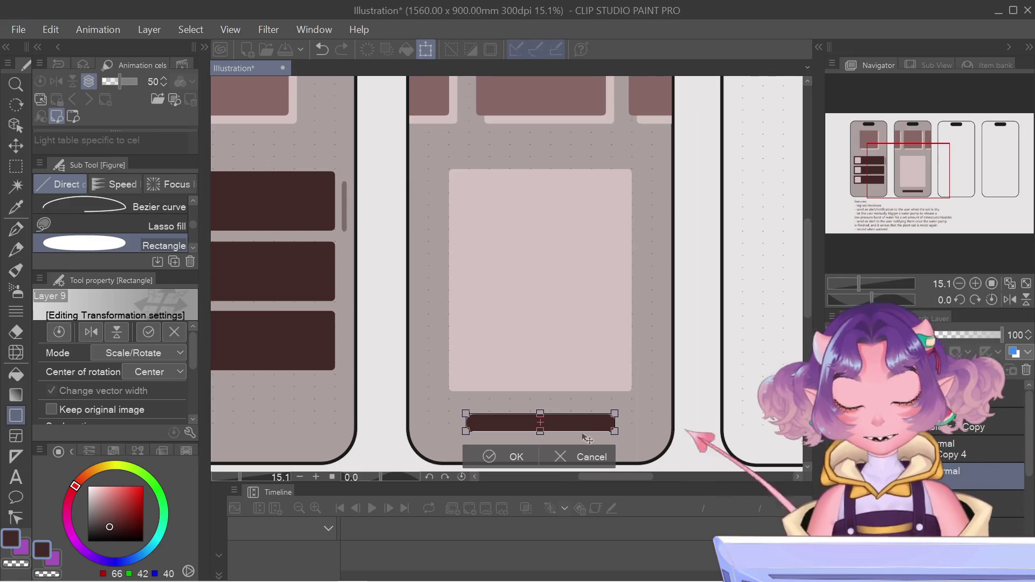
key(Up)
key(Up)
key(Up)
click(529, 454)
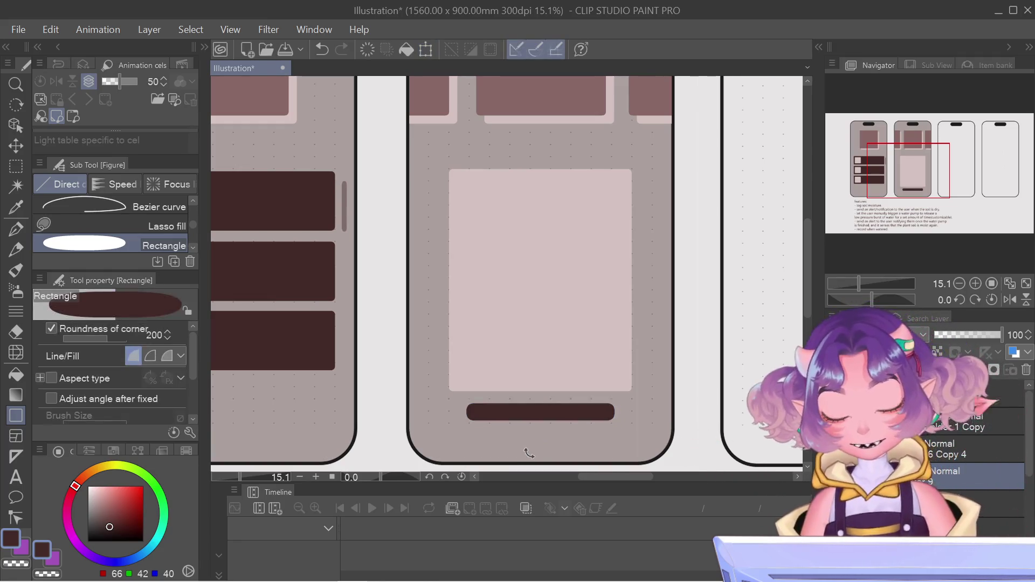
key(ctrl+t)
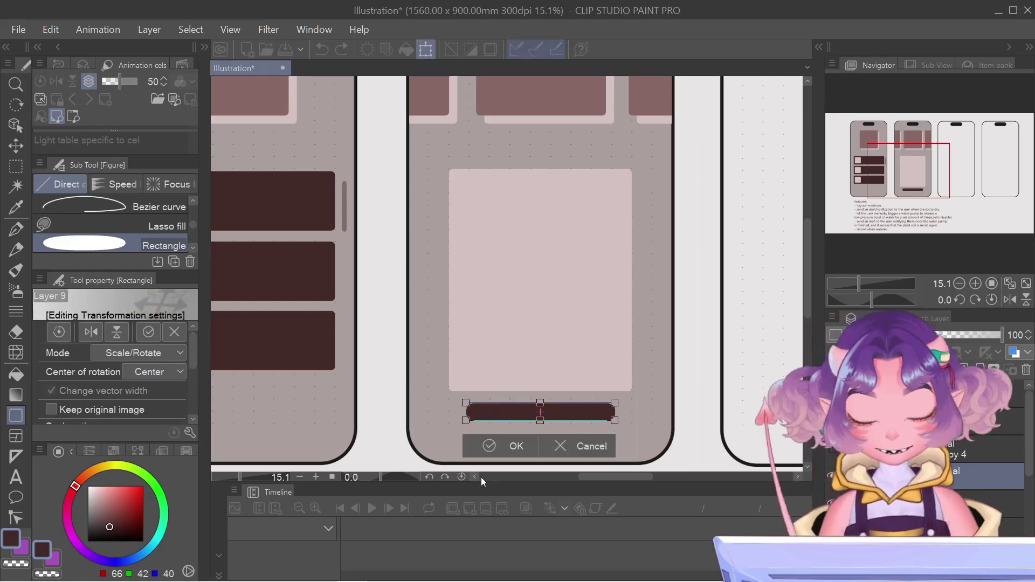
key(Down)
key(Down)
key(Down)
key(Return)
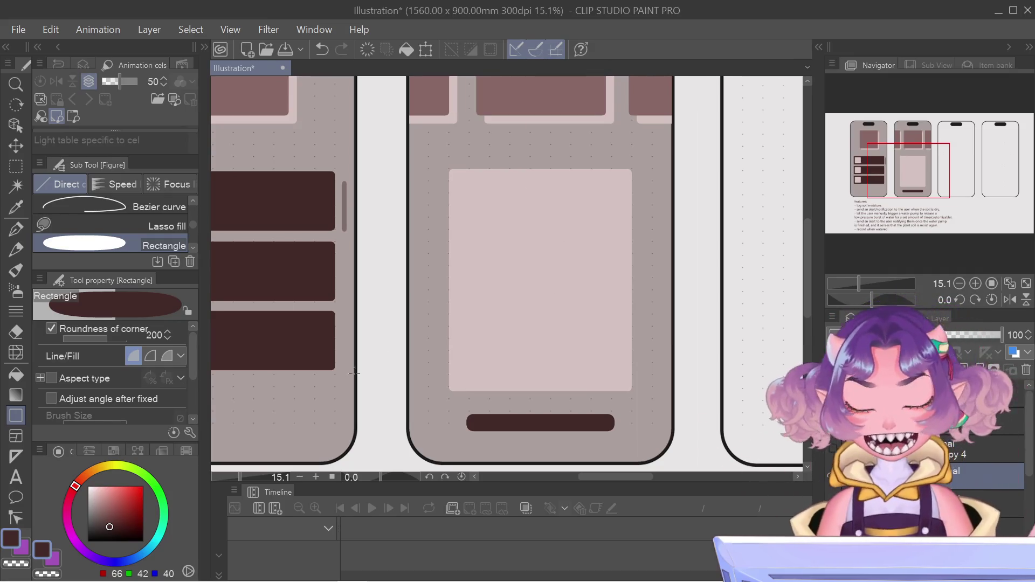
key(ctrl+t)
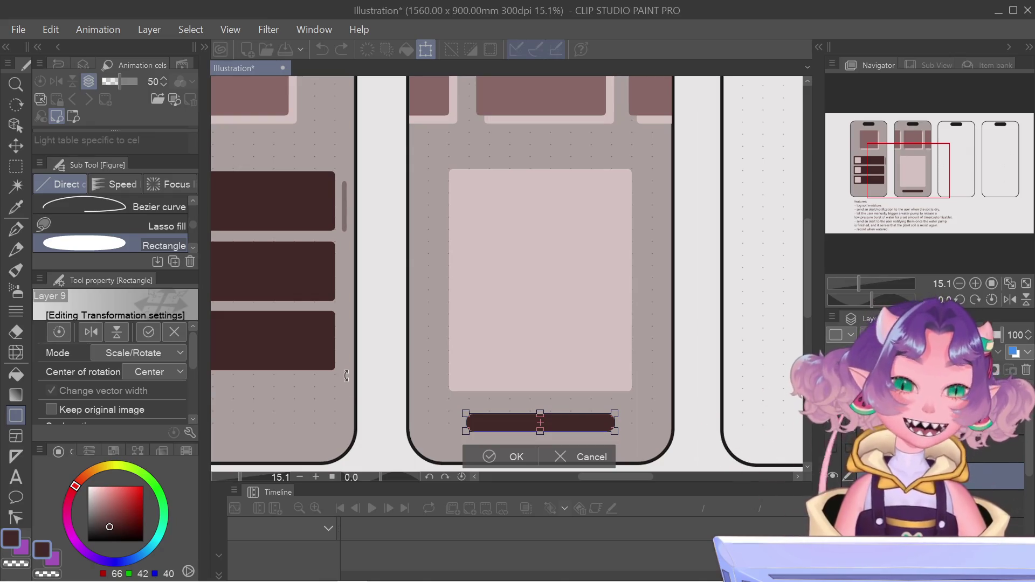
key(Up)
key(Up)
key(Up)
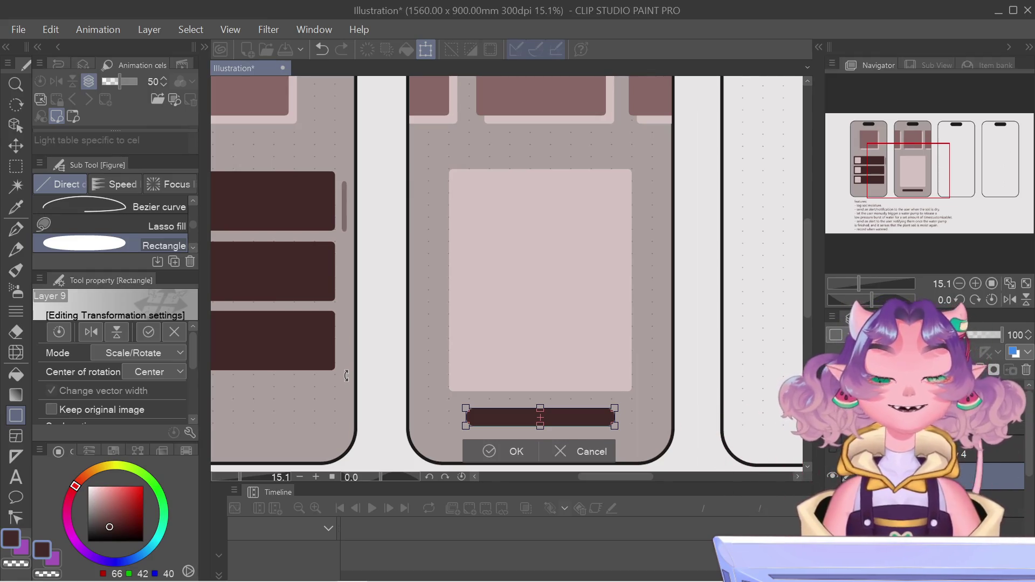
key(Return)
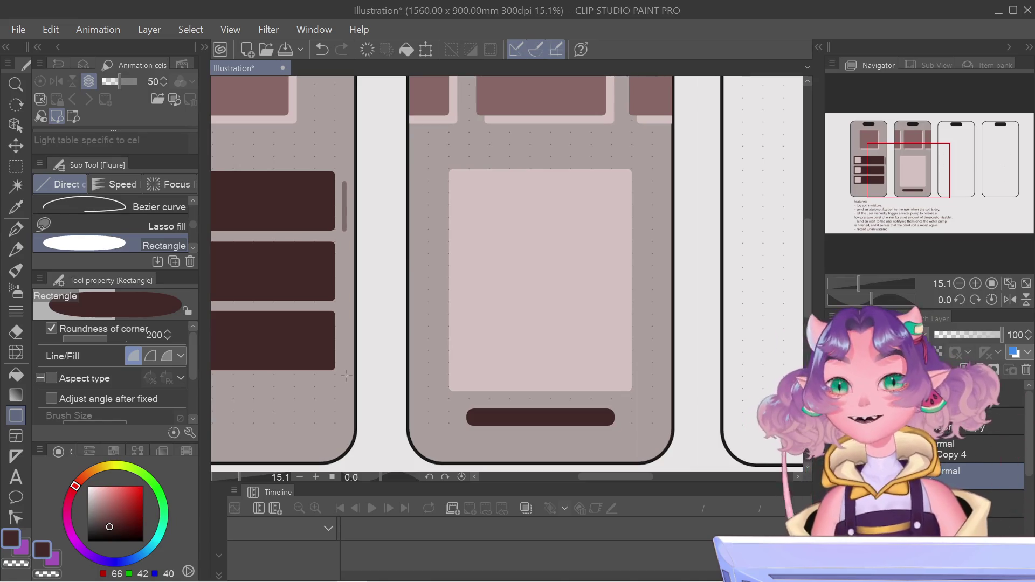
scroll(345, 375, down, 3)
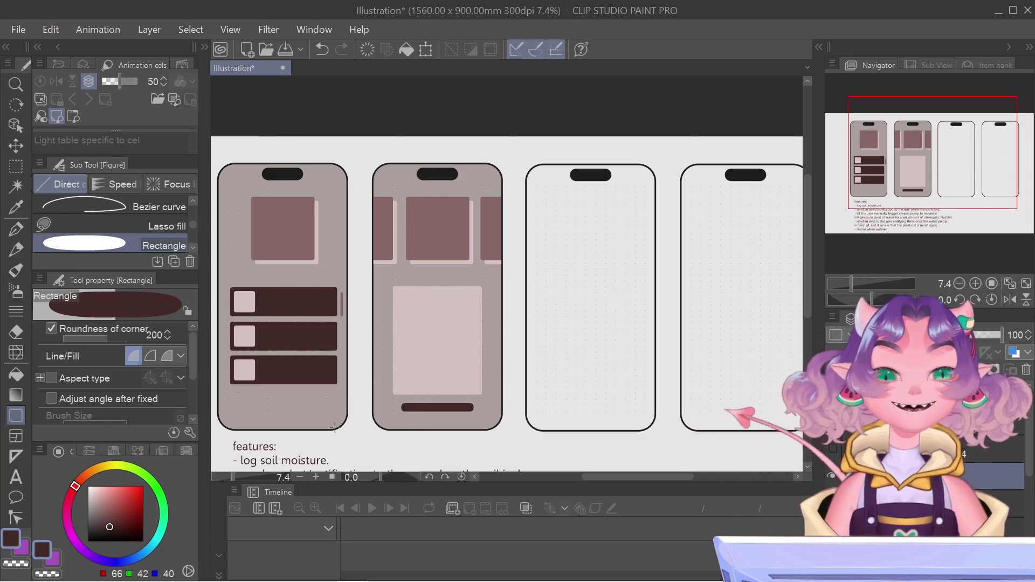
Pan the view to frame all the phone screens and the features text beneath them
mouse_move(933, 144)
mouse_down()
mouse_move(933, 163)
mouse_move(904, 170)
mouse_up()
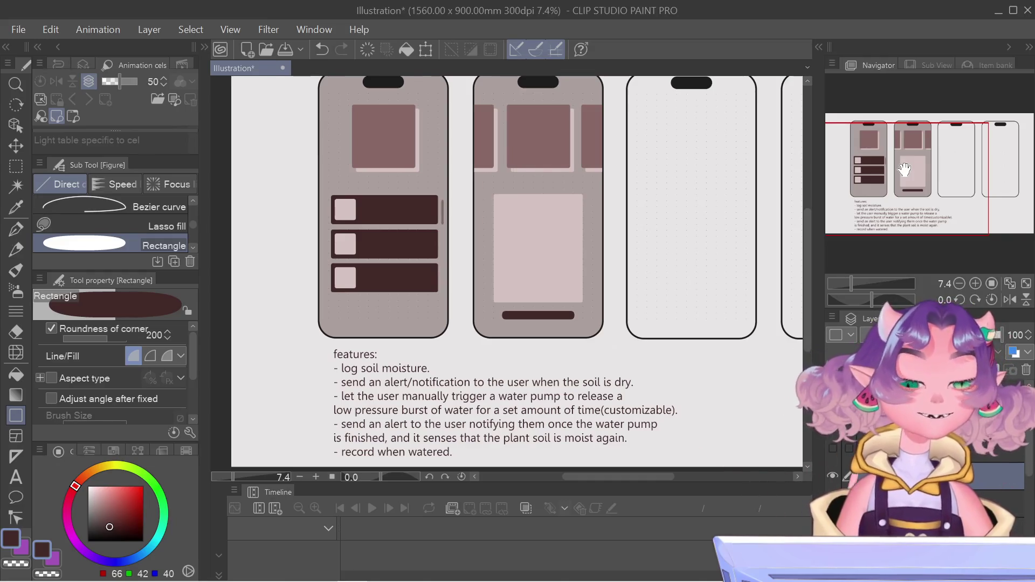
drag(904, 169, 905, 170)
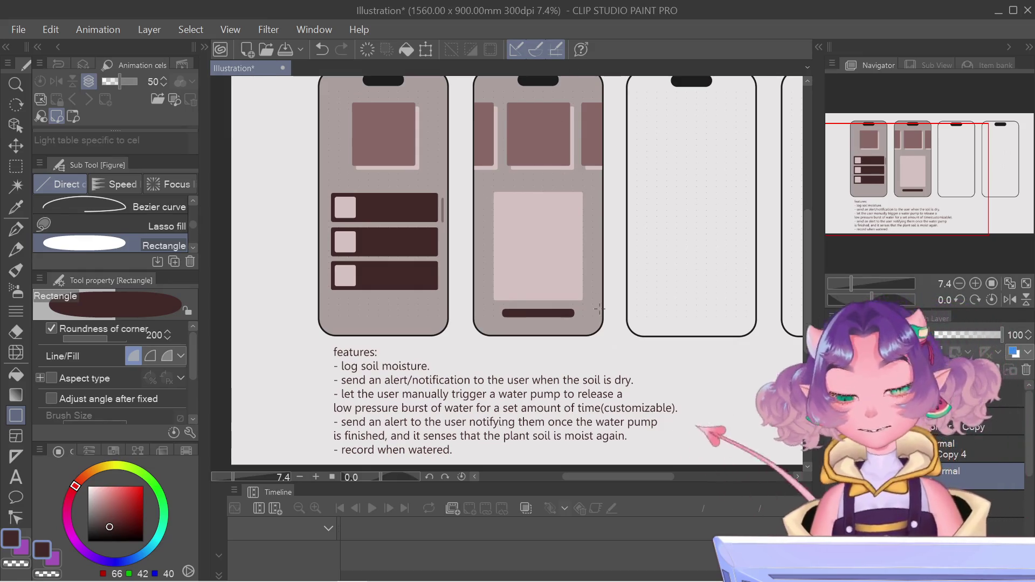
scroll(580, 289, left, 1)
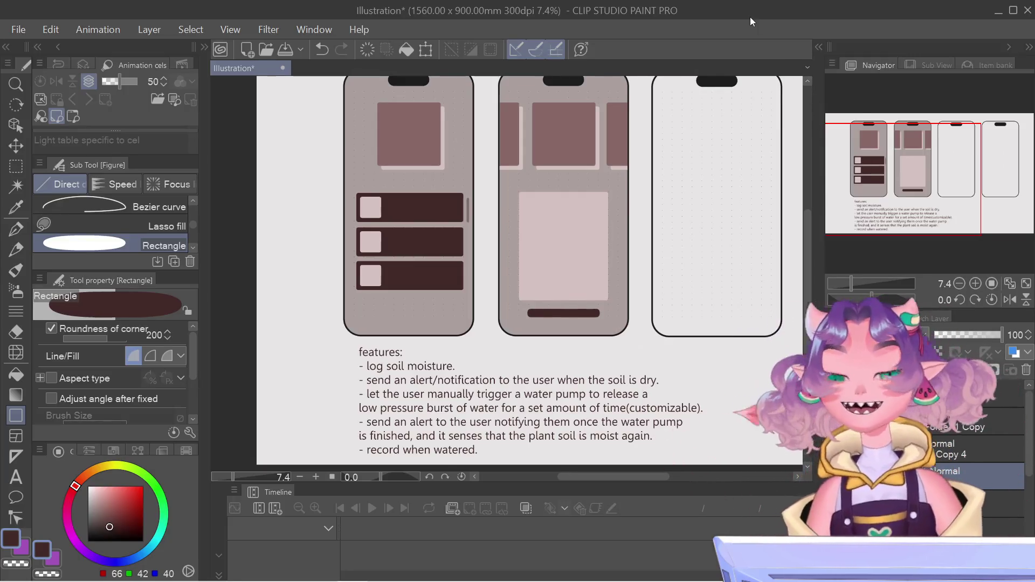
drag(917, 207, 924, 204)
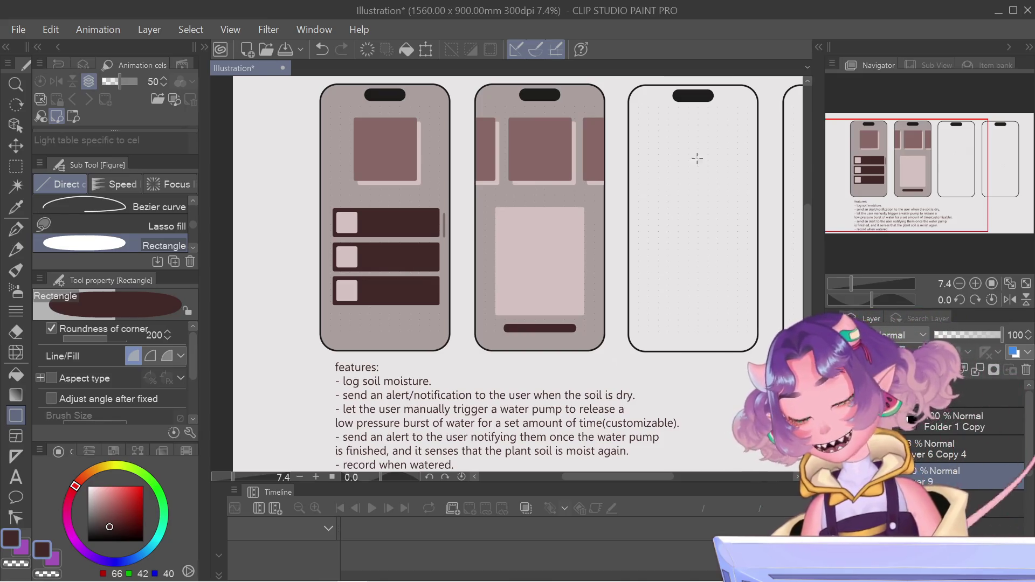
drag(961, 187, 951, 179)
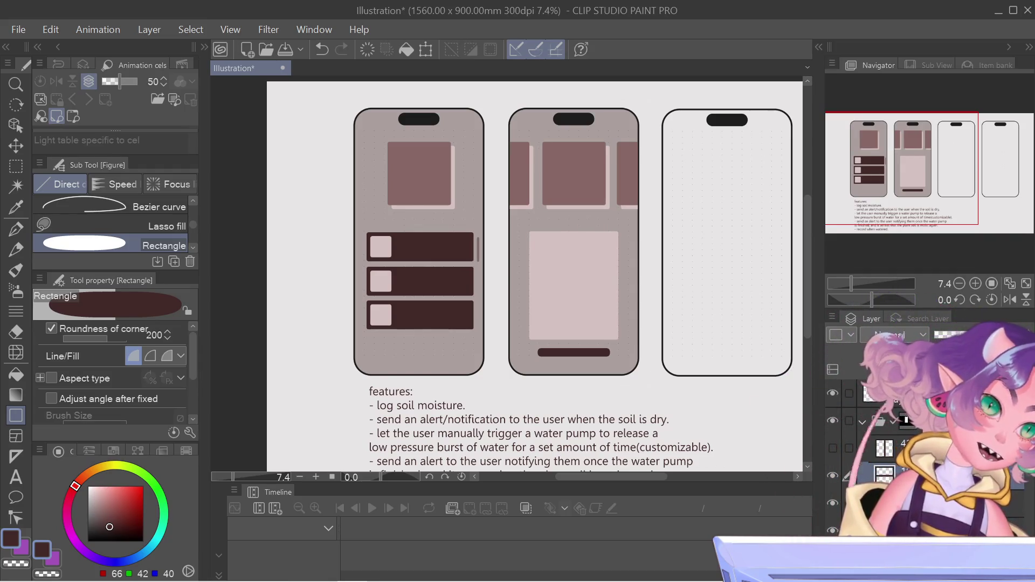
Draw a dark pill bar above the pale card and make it slightly taller
scroll(736, 163, up, 3)
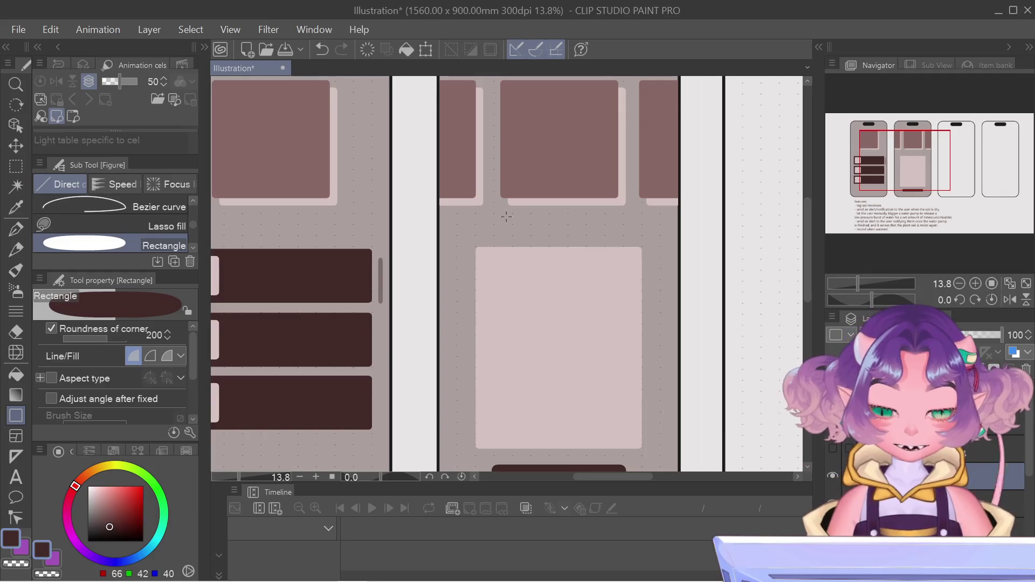
drag(554, 228, 603, 229)
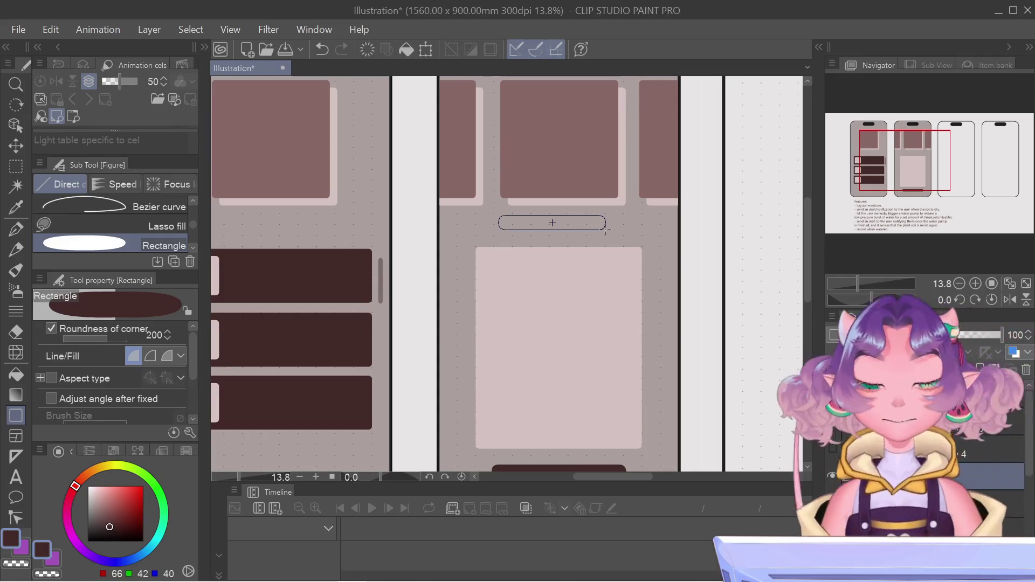
drag(601, 226, 601, 227)
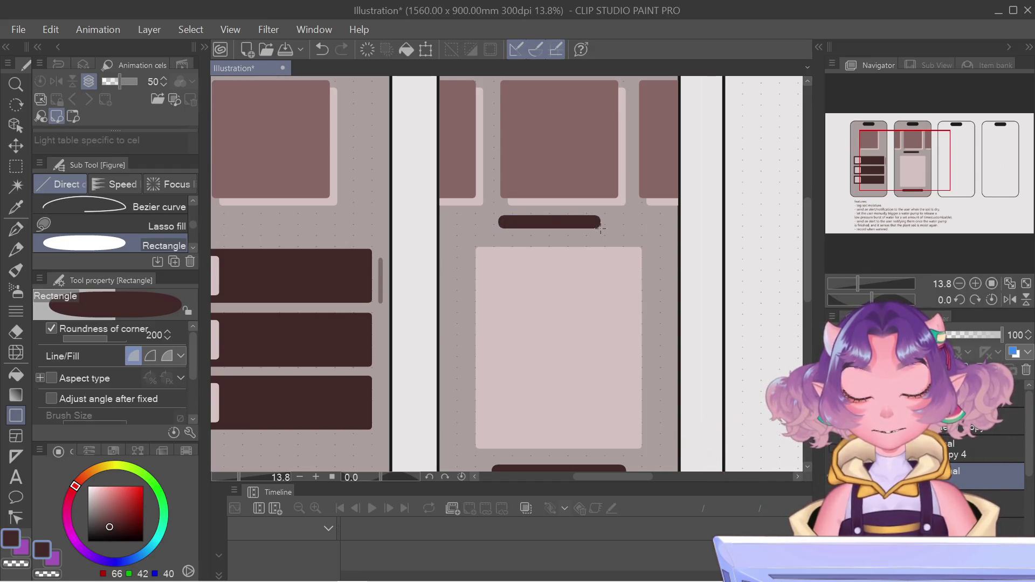
Select the new pill bar with a rectangular marquee and copy it onto its own layer
key(ctrl+t)
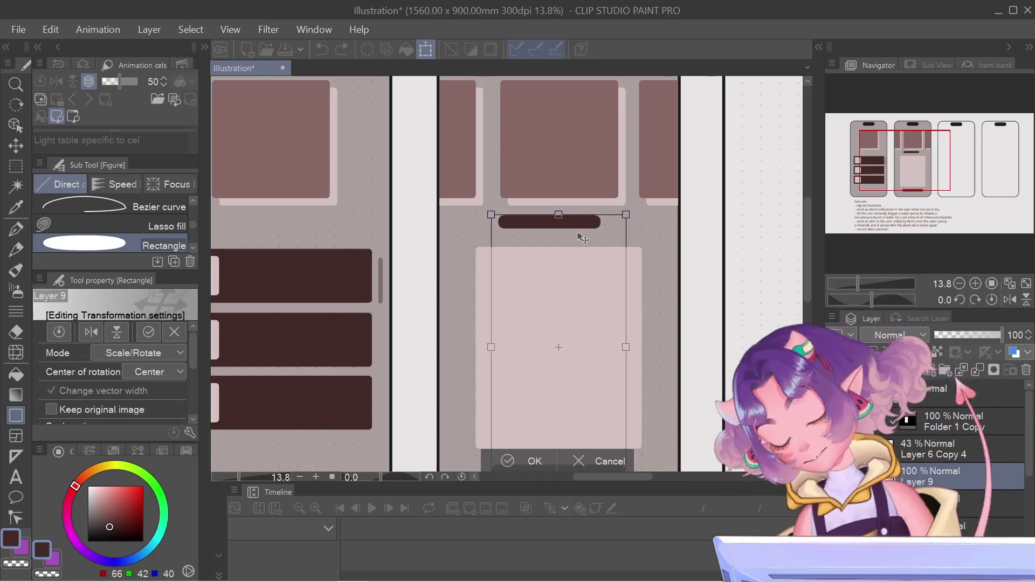
key(Escape)
key(m)
drag(477, 193, 640, 251)
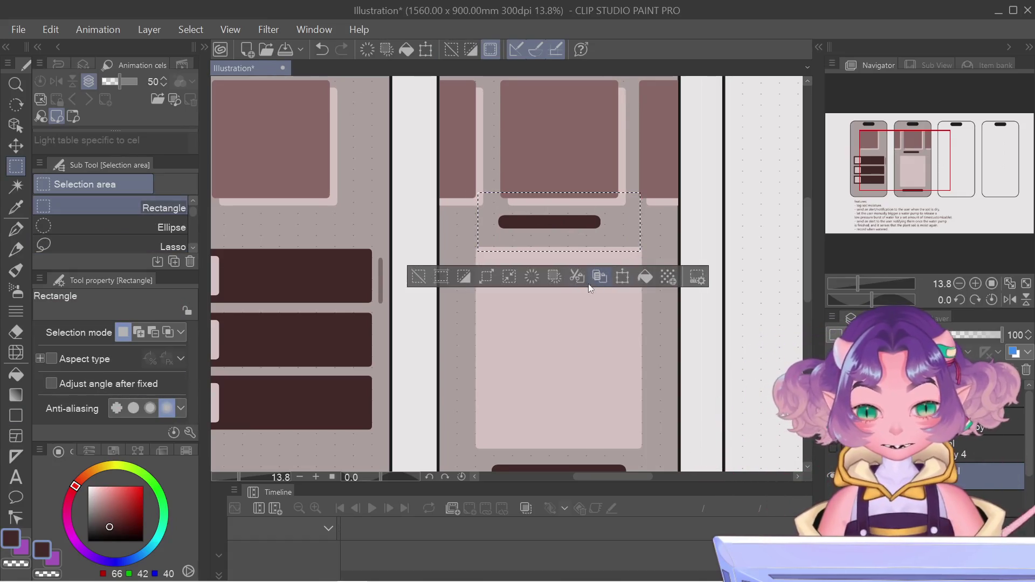
click(699, 204)
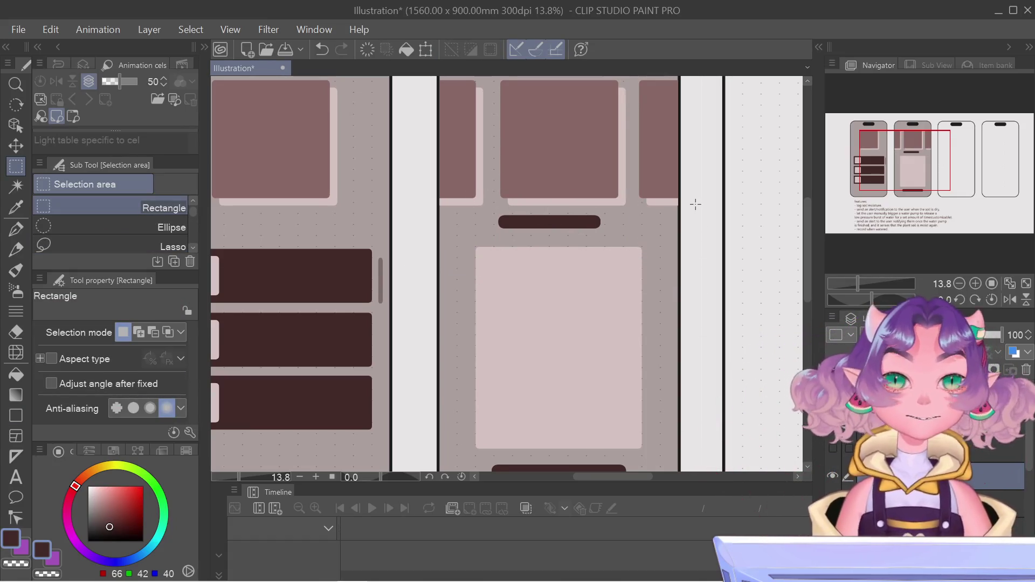
Nudge the copied pill bar right, then slightly back left, and commit its position
key(ctrl+t)
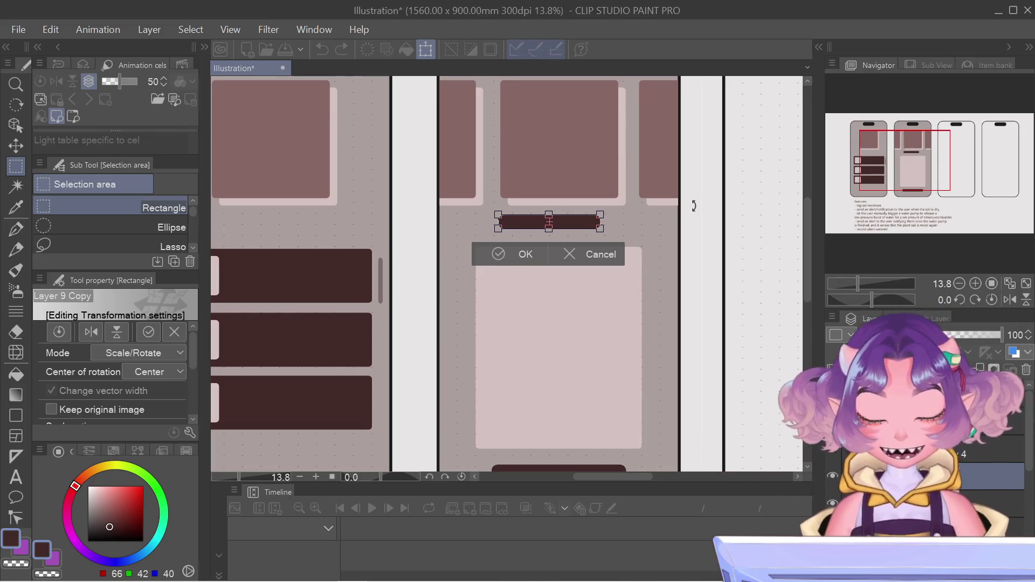
key(Right)
key(Right)
key(Right)
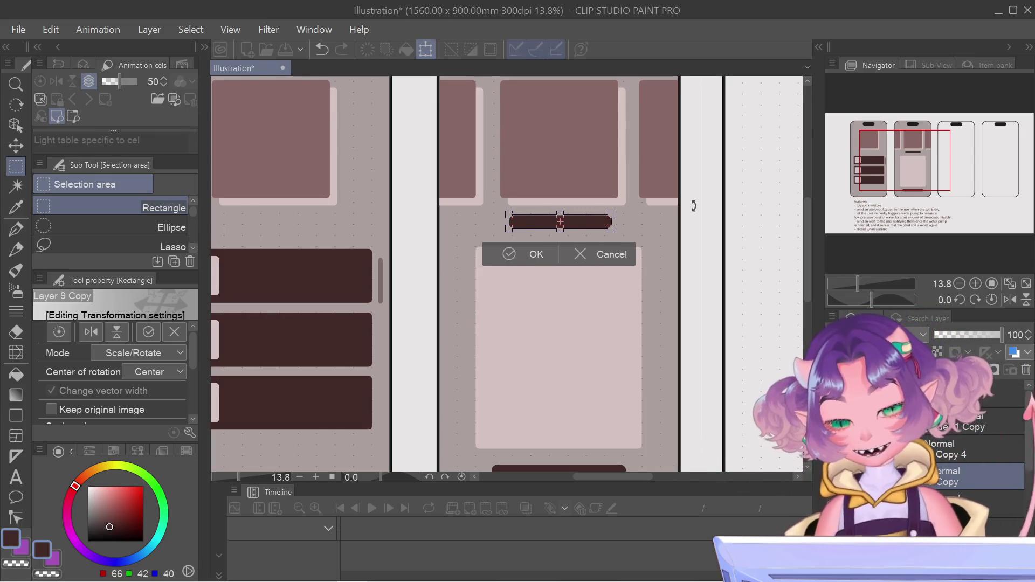
key(Return)
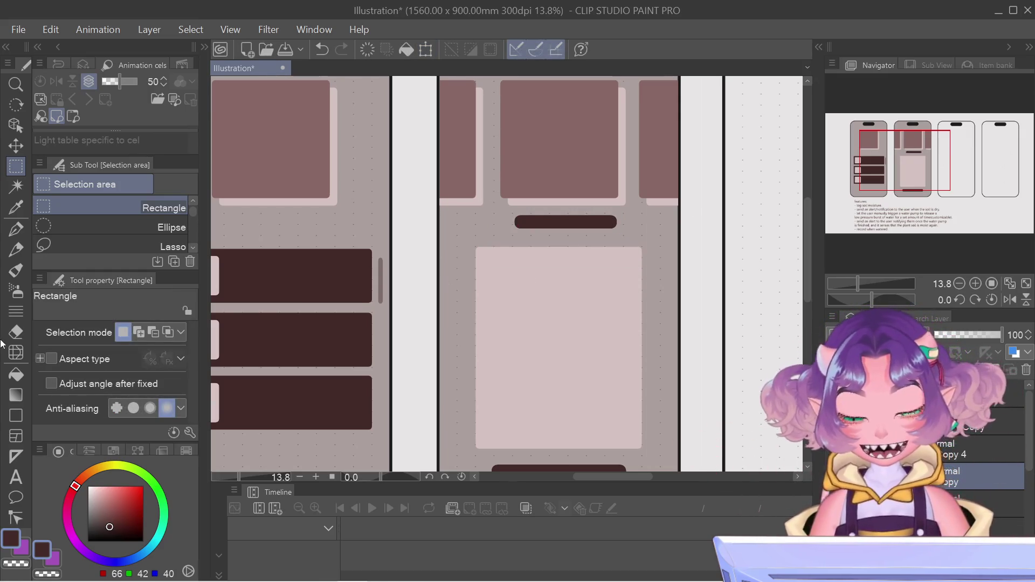
key(ctrl+t)
key(Left)
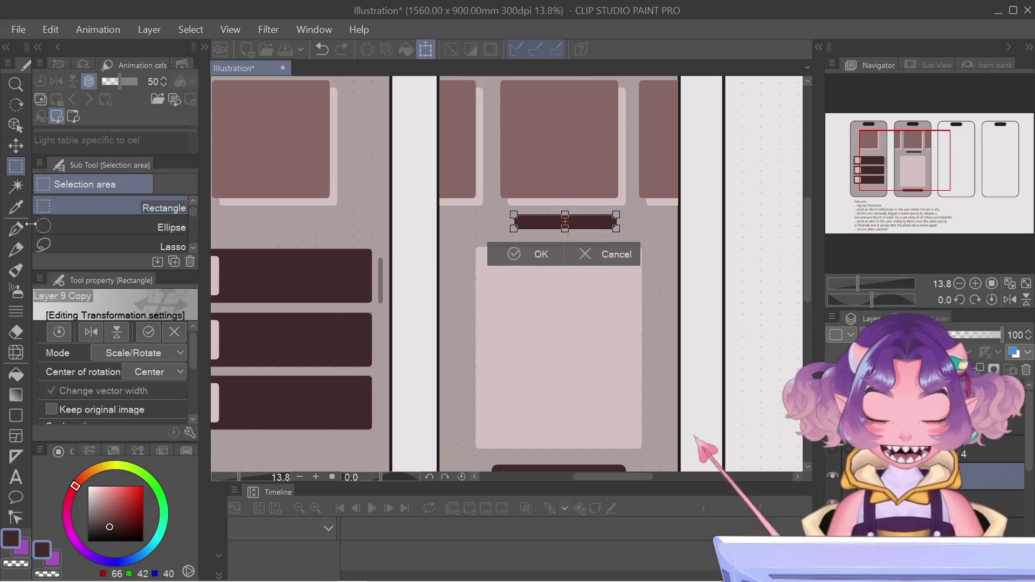
key(Return)
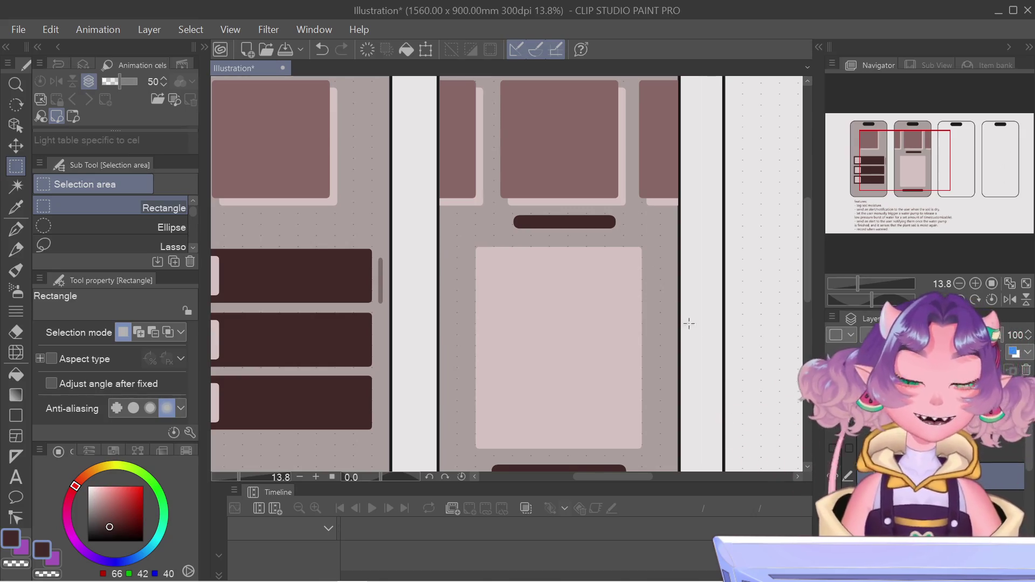
scroll(539, 253, up, 5)
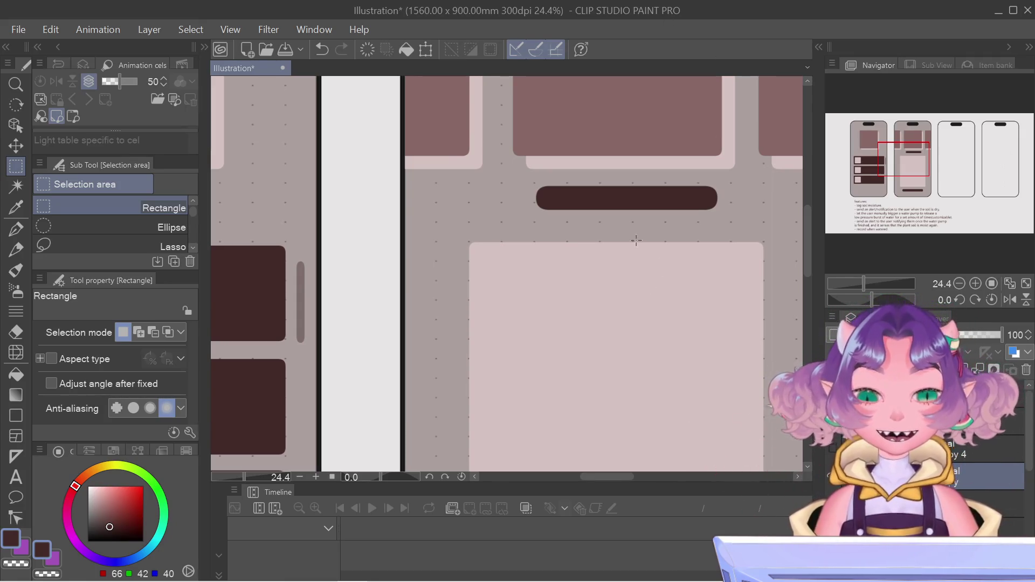
click(16, 125)
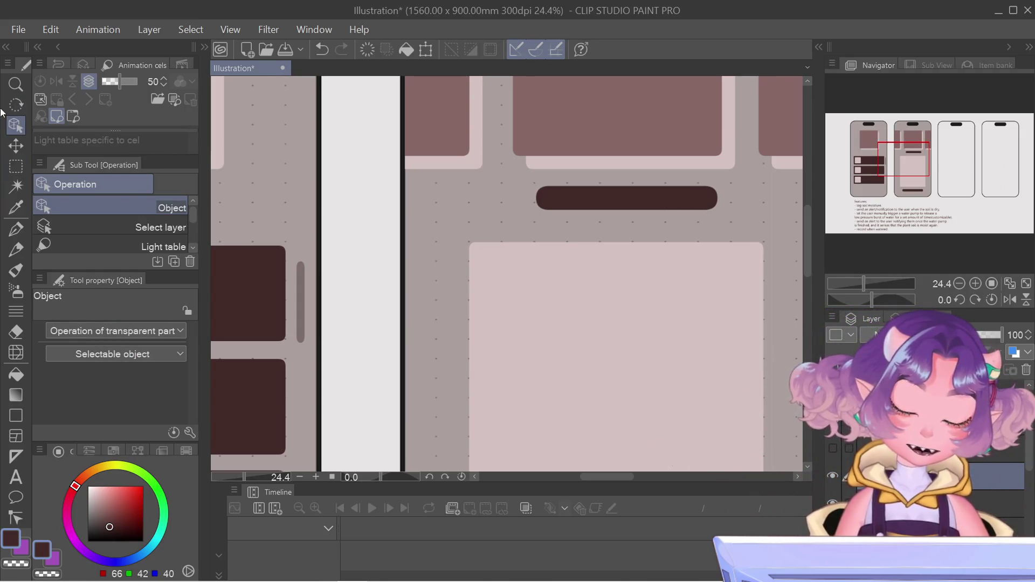
click(15, 166)
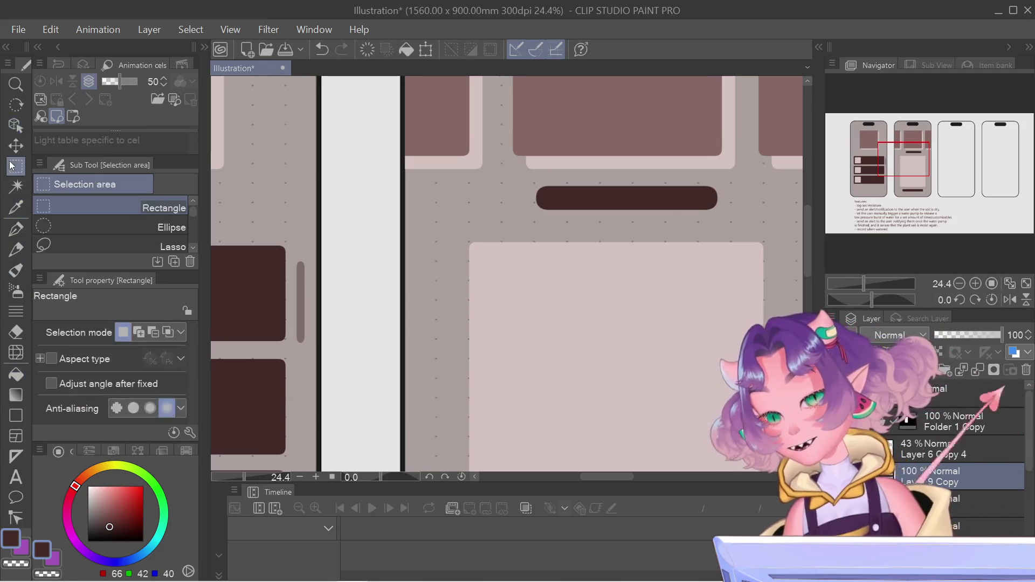
scroll(56, 224, down, 4)
scroll(56, 224, up, 4)
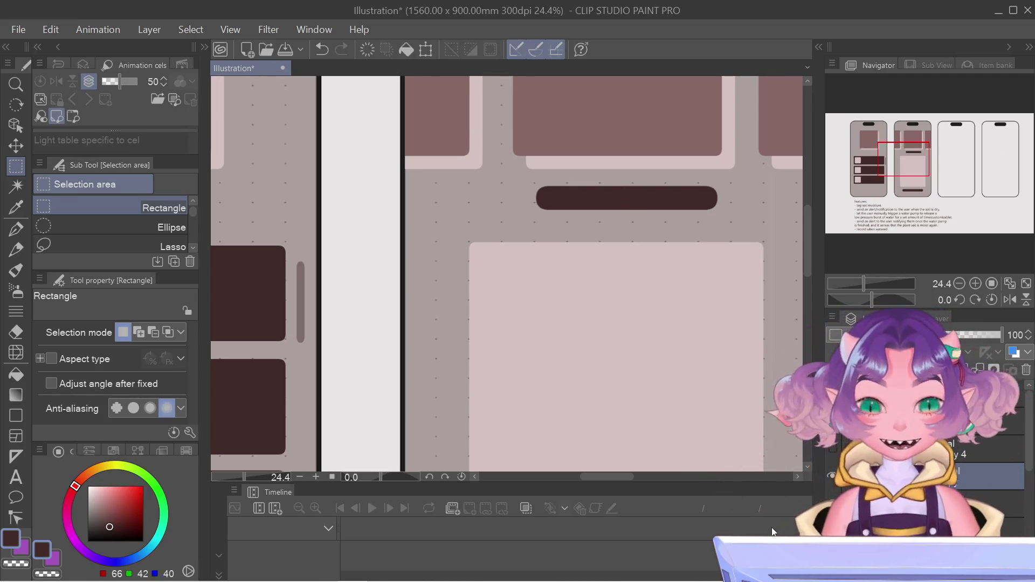
Nudge the dark pill bar down two steps and confirm
key(ctrl+t)
key(Down)
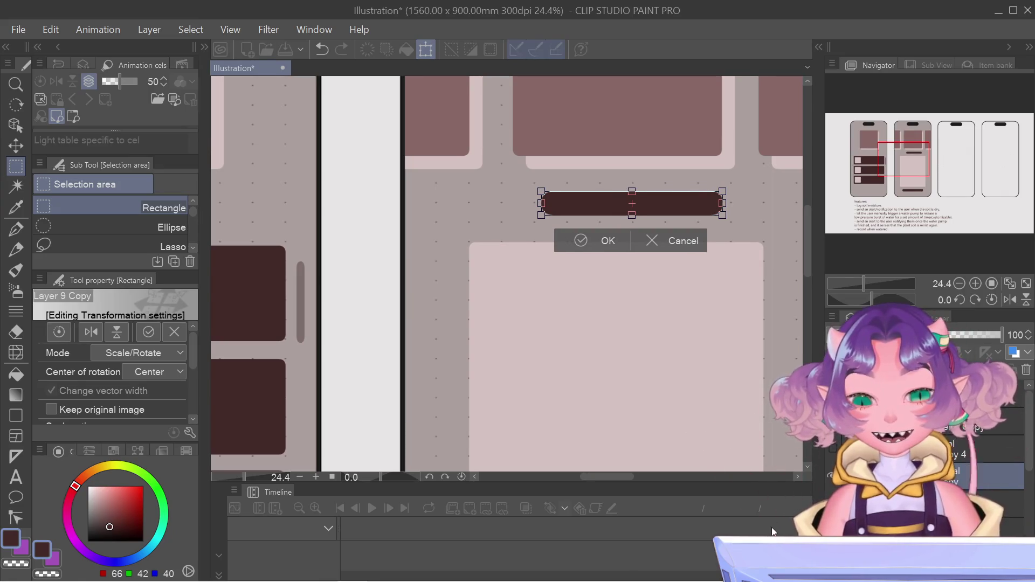
key(Down)
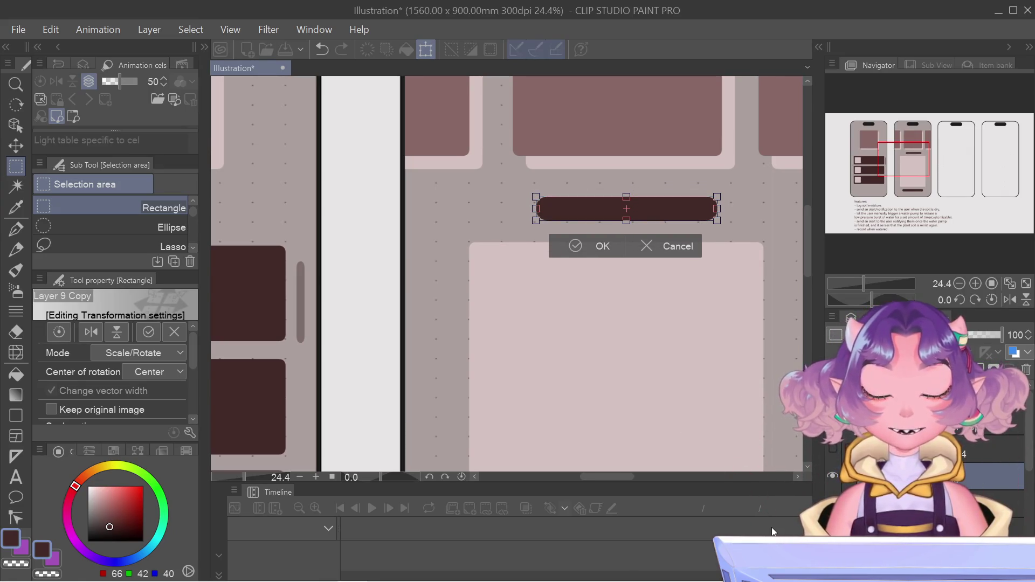
key(Return)
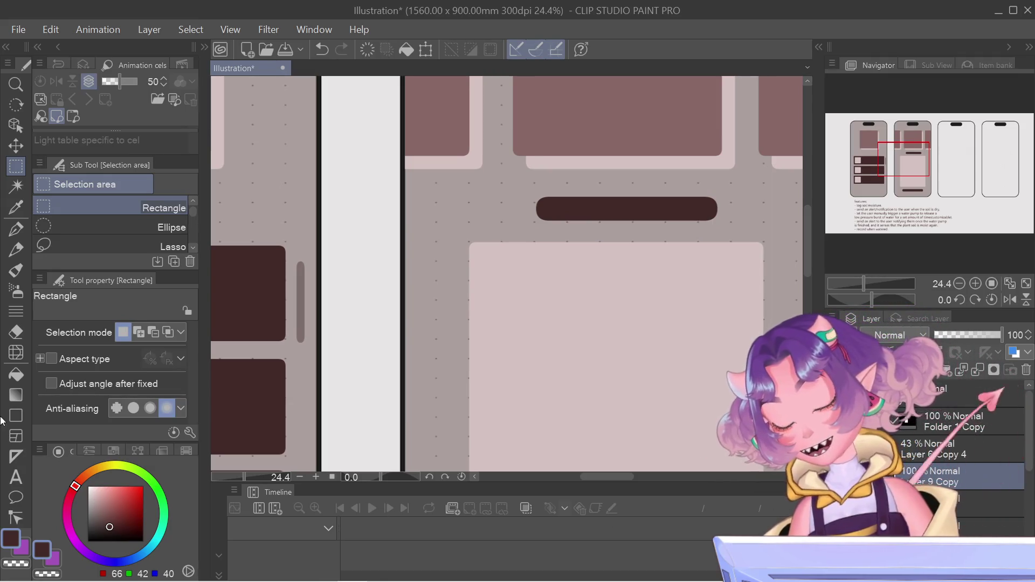
Draw a thin horizontal divider line above the pill bar with the Straight line figure tool
click(15, 417)
click(166, 355)
scroll(92, 343, down, 1)
scroll(92, 243, up, 3)
click(98, 211)
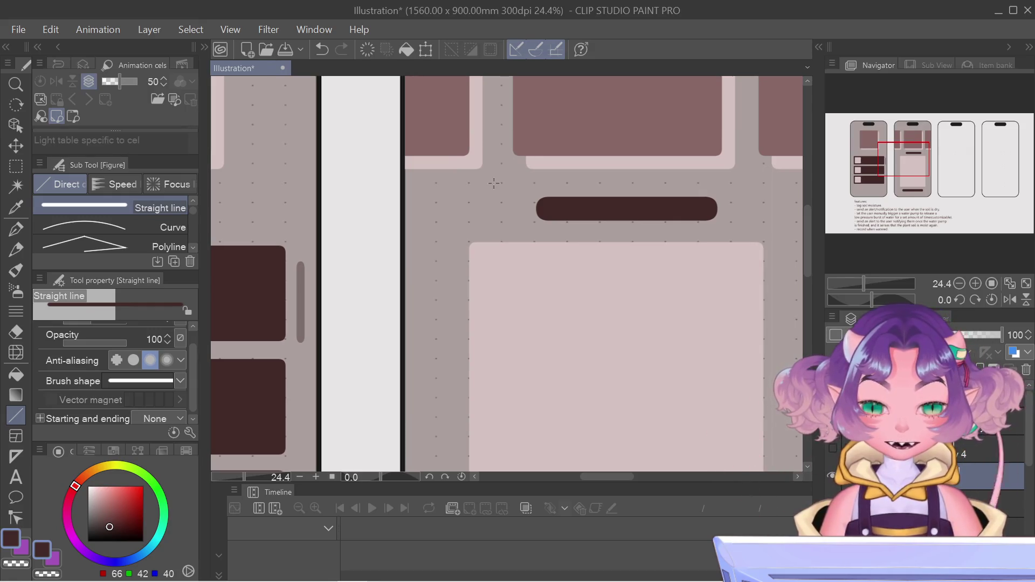
drag(501, 188, 797, 202)
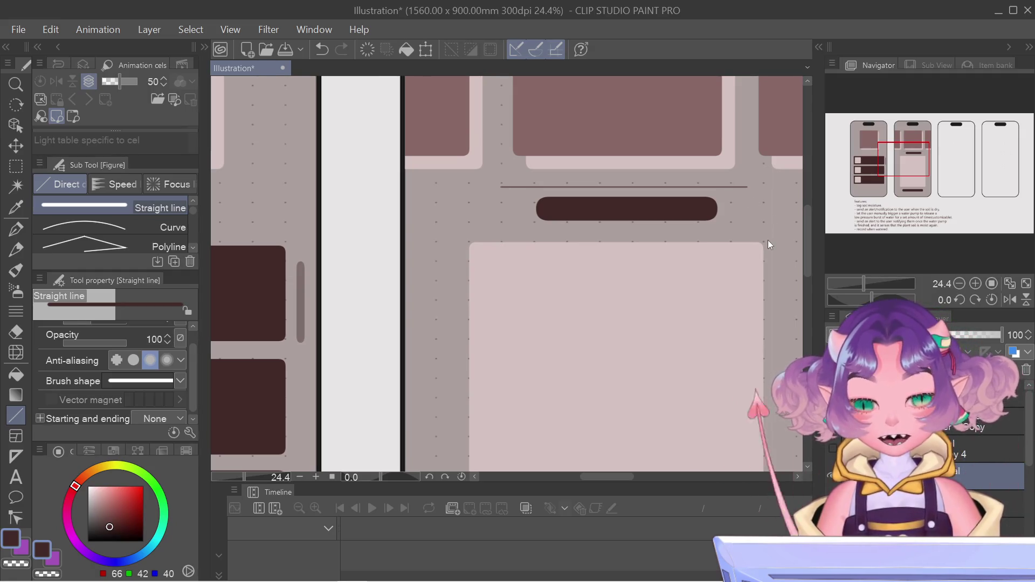
Try resizing the divider line, undo the resize, and commit the line's transform
key(ctrl+t)
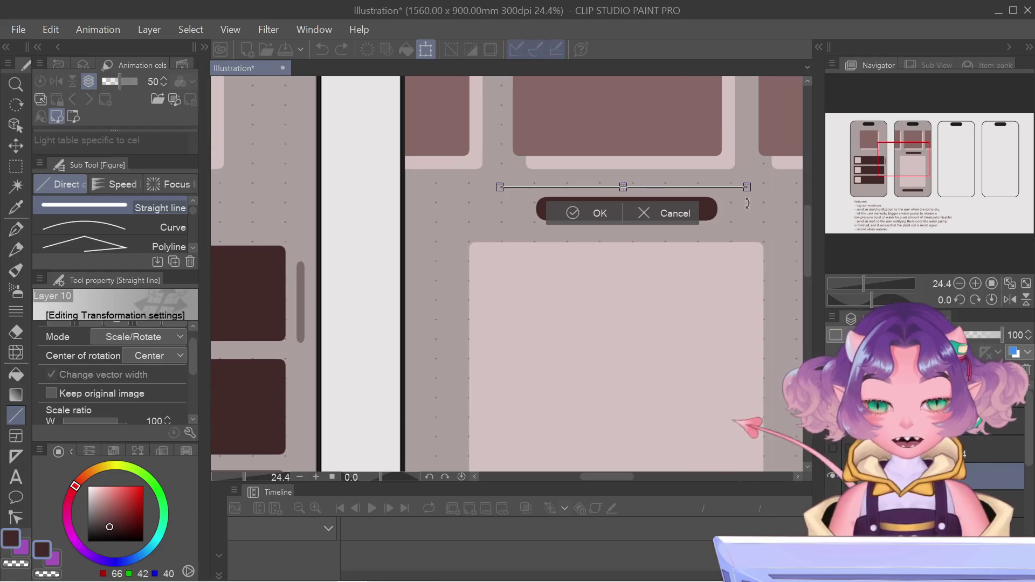
scroll(749, 189, up, 4)
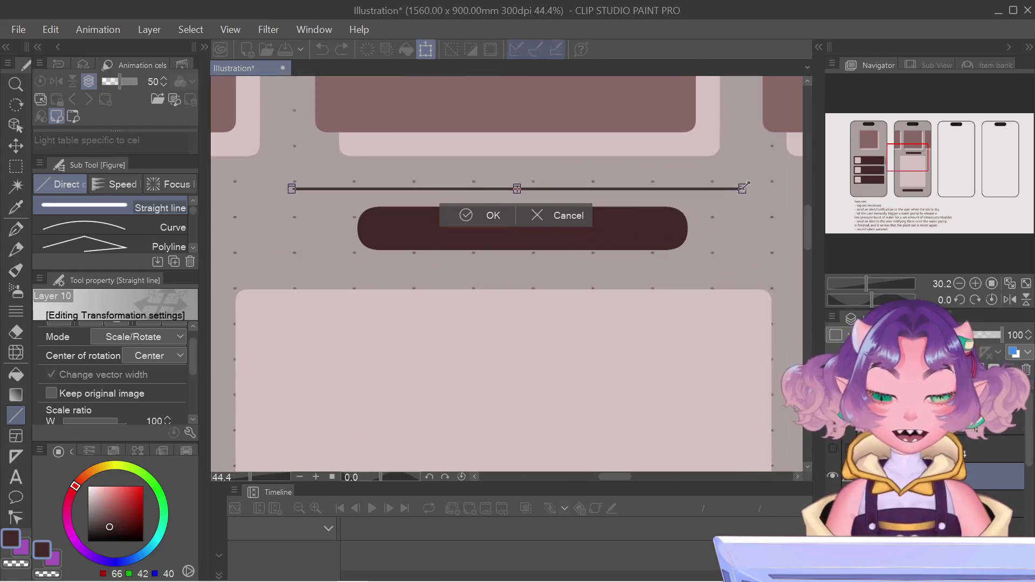
mouse_move(742, 190)
mouse_down()
mouse_move(646, 192)
mouse_move(667, 197)
mouse_up()
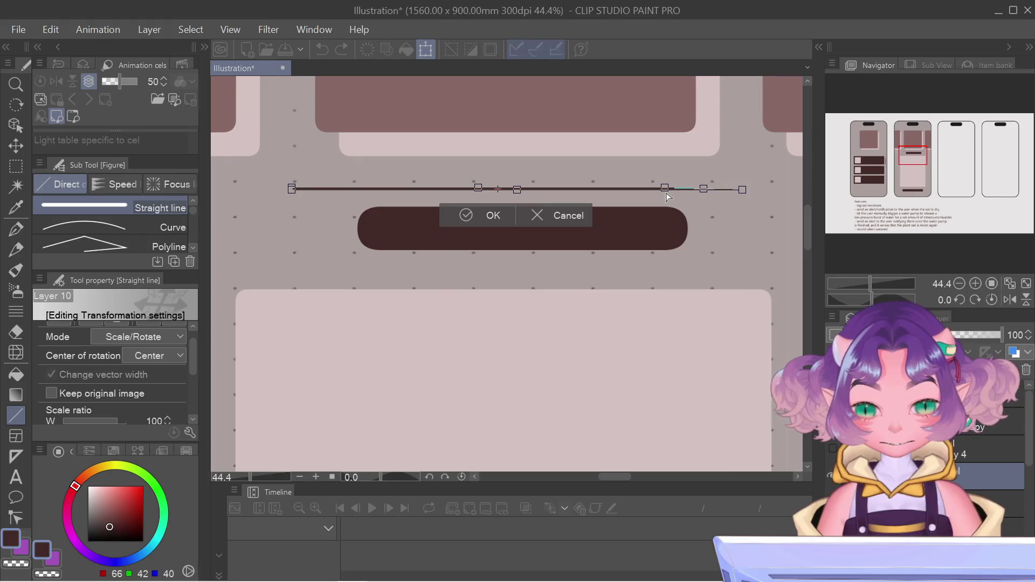
drag(670, 196, 698, 197)
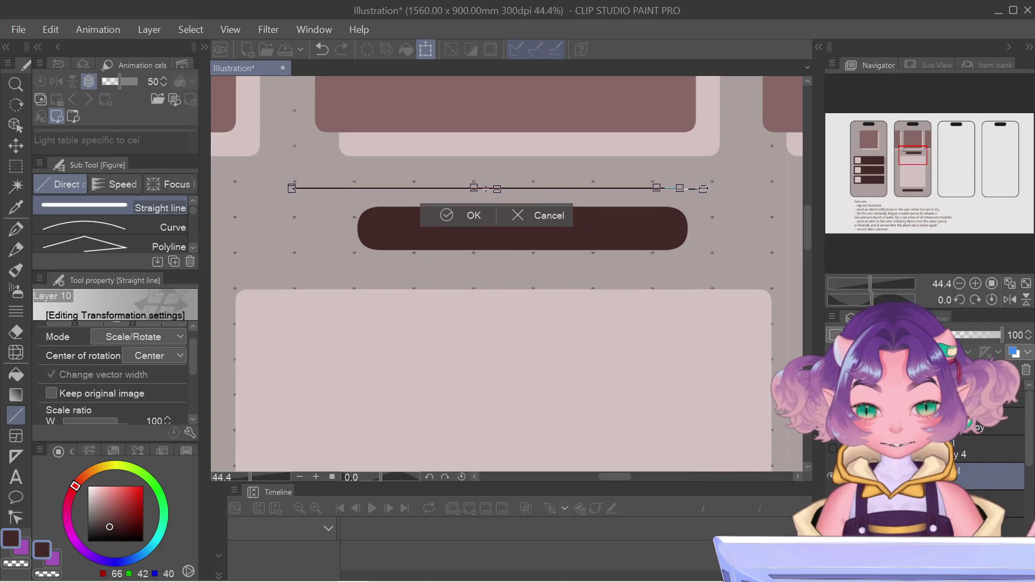
key(ctrl+z)
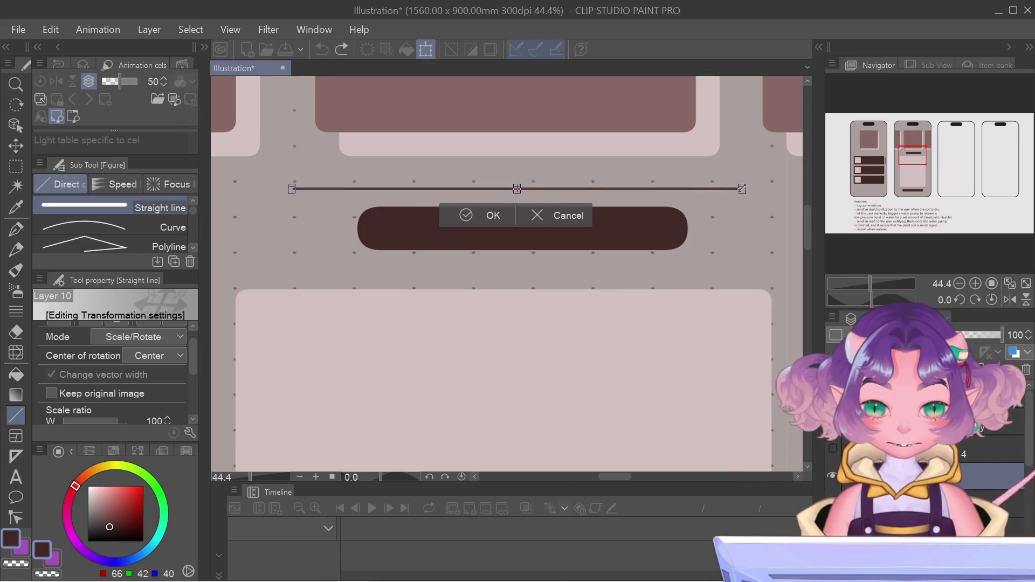
scroll(744, 186, up, 6)
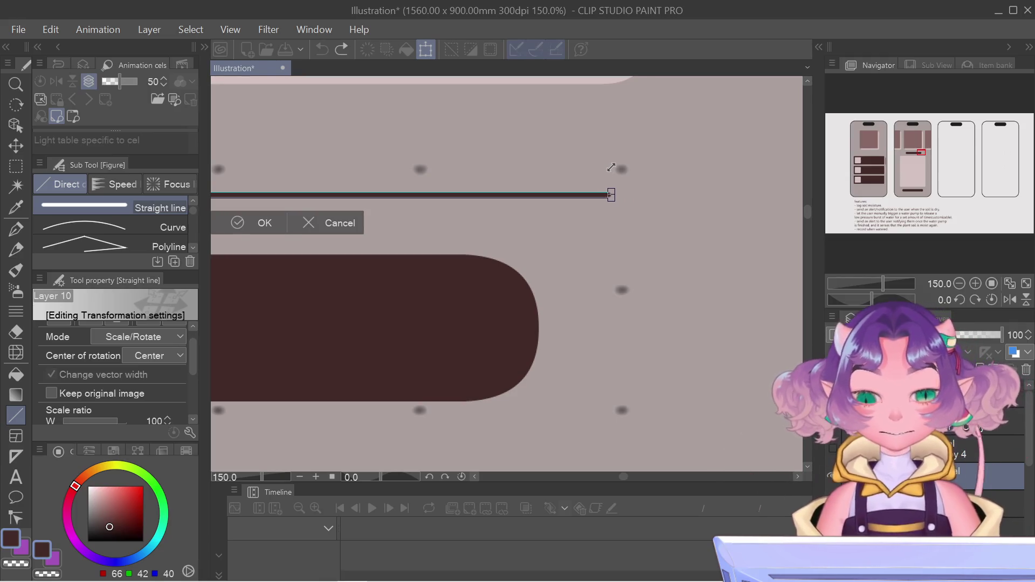
key(Return)
scroll(411, 273, down, 4)
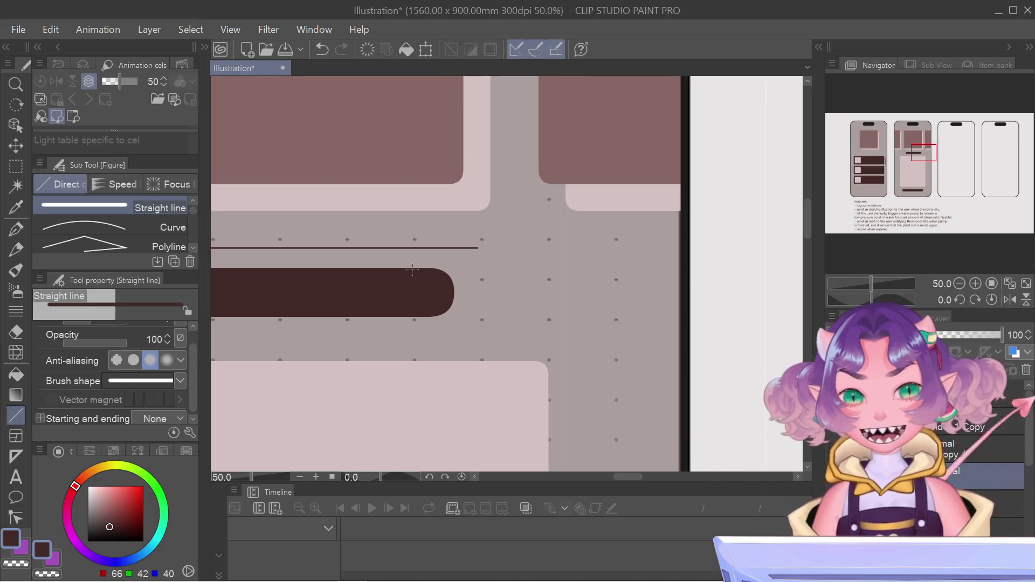
Bring the middle screen's pill bar into view and clear the selection around it
scroll(411, 272, down, 4)
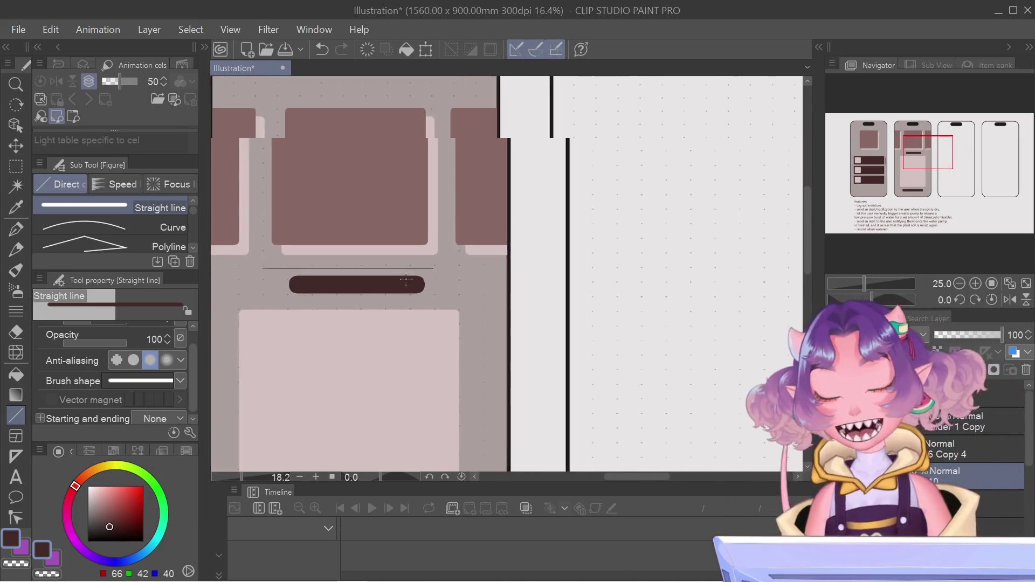
drag(370, 264, 453, 268)
scroll(486, 230, up, 2)
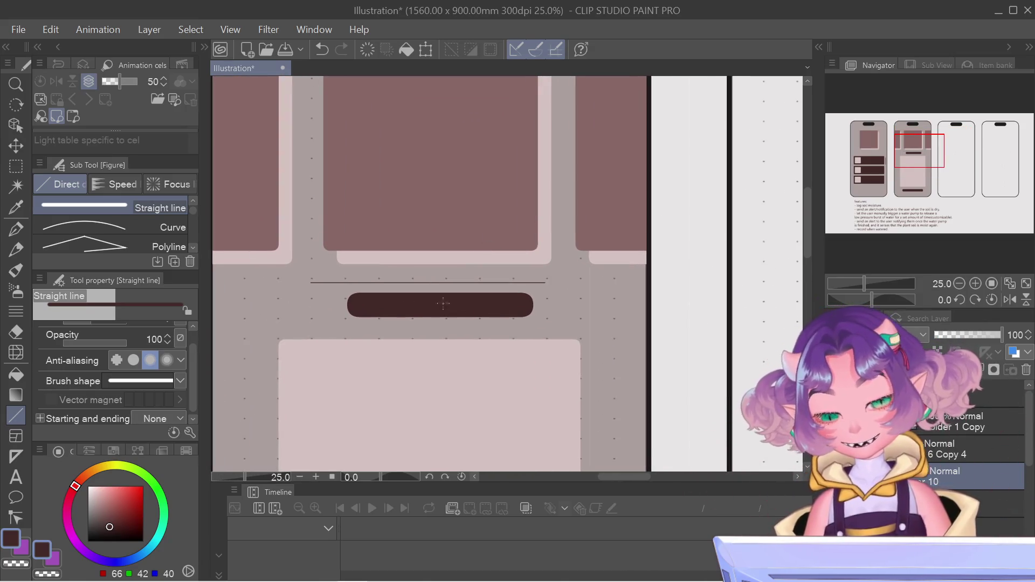
key(m)
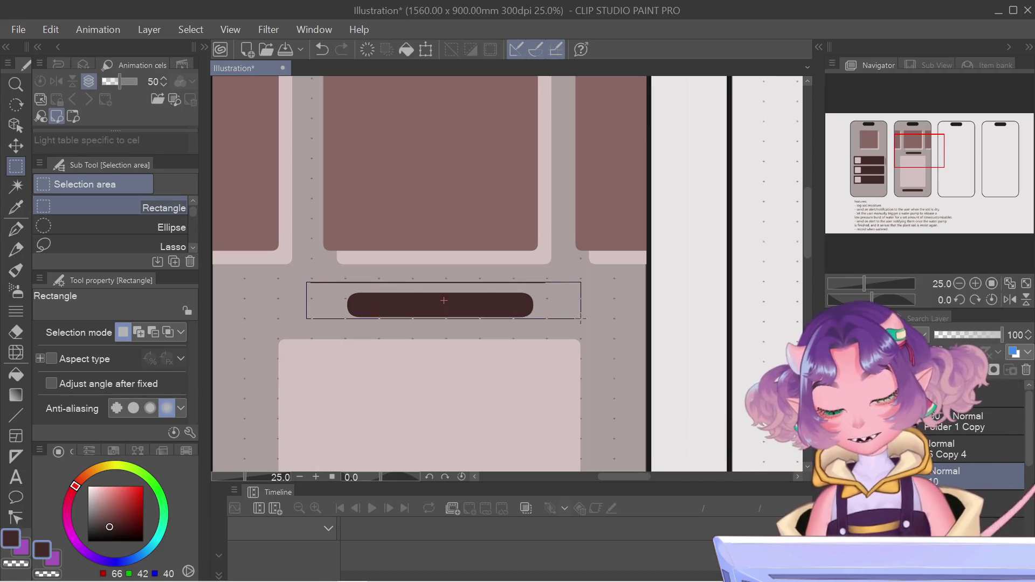
key(ctrl+d)
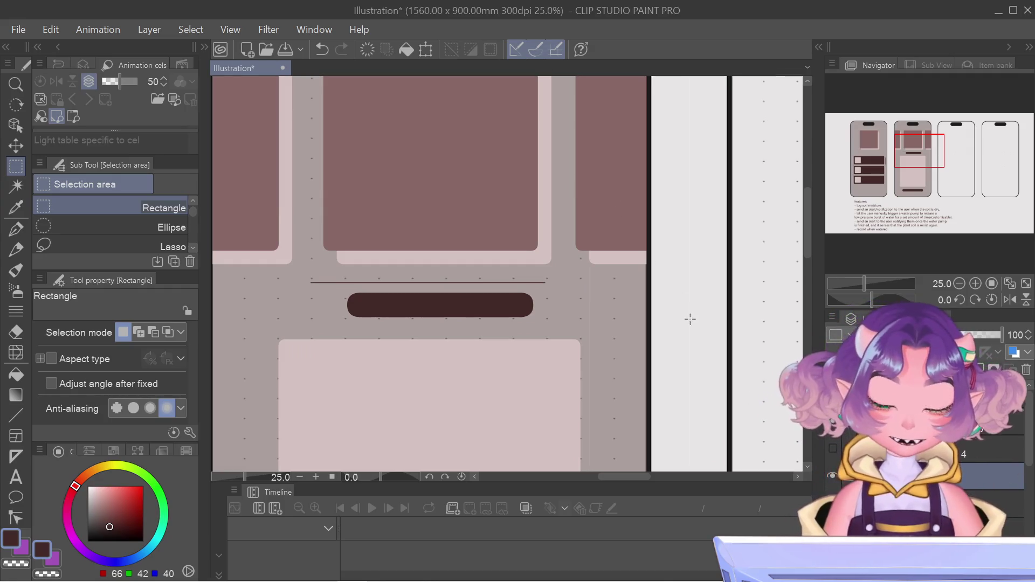
Nudge the divider line slightly right, commit the transform, and zoom in to check it
key(ctrl+t)
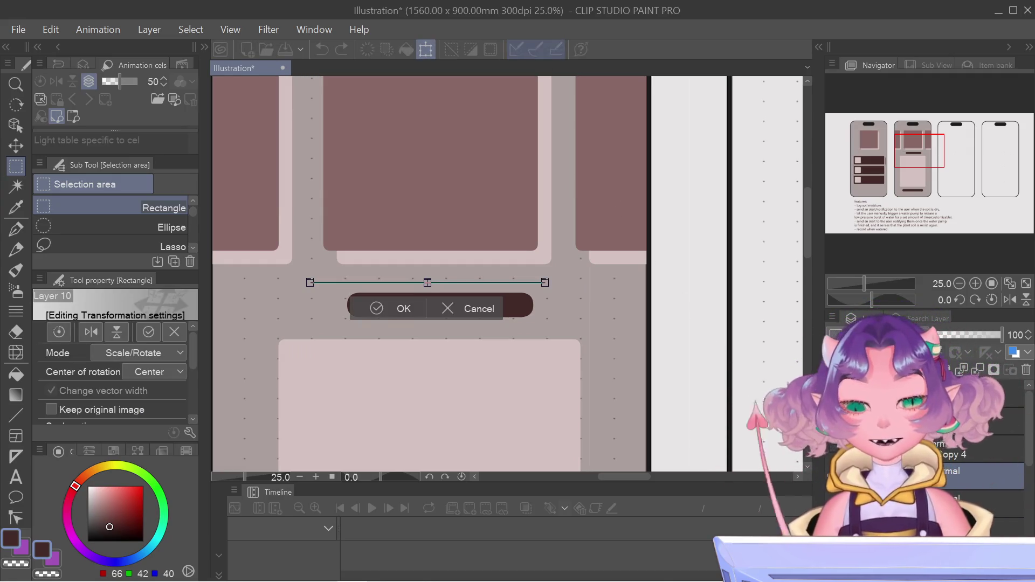
key(Right)
key(Right)
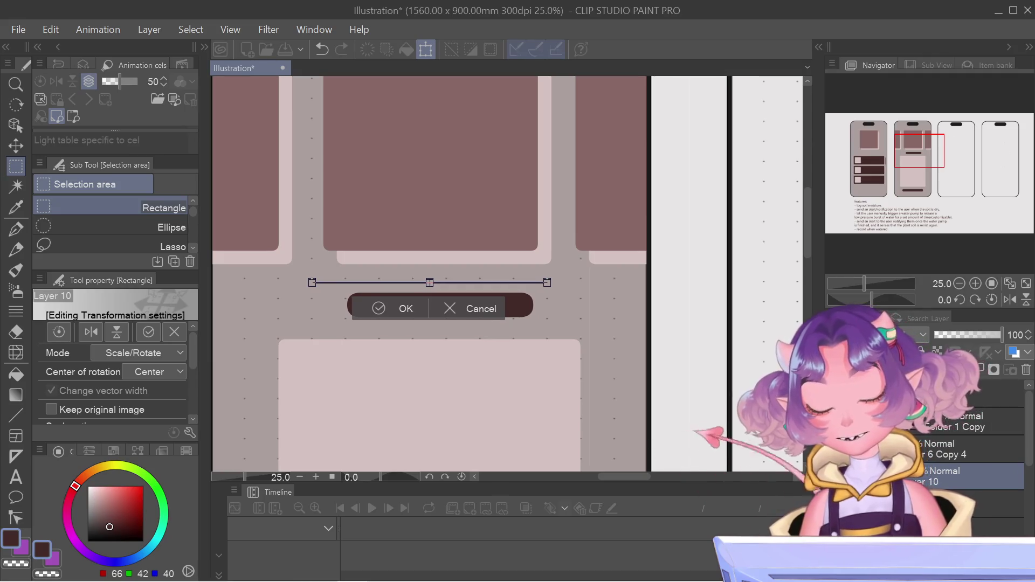
key(Return)
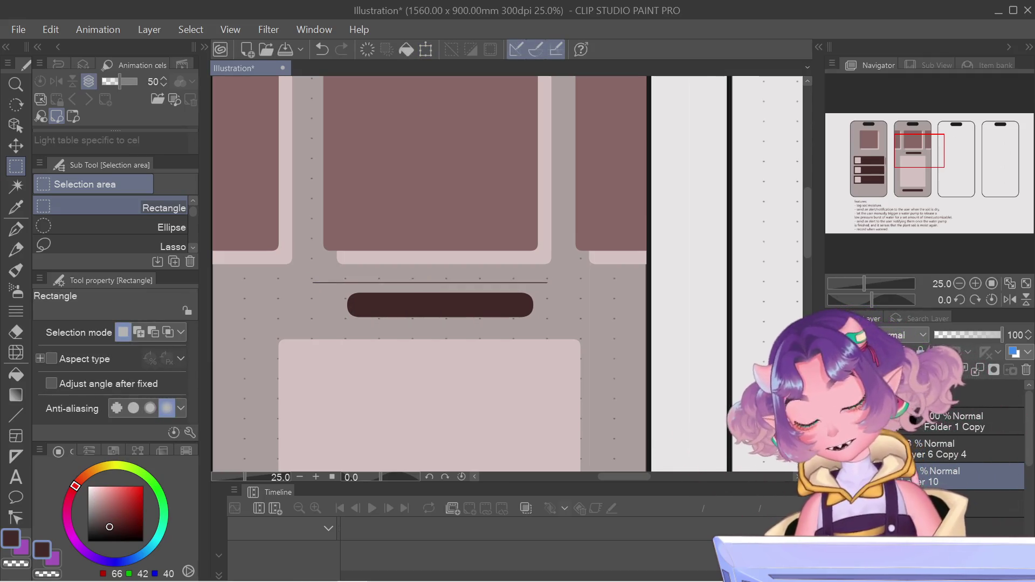
key(ctrl+t)
key(Return)
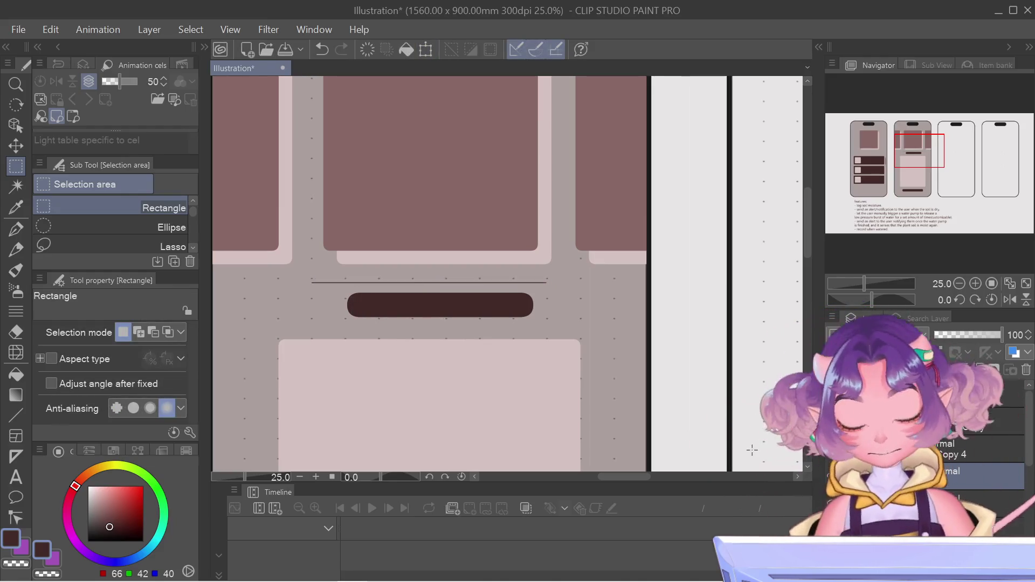
scroll(378, 265, up, 1)
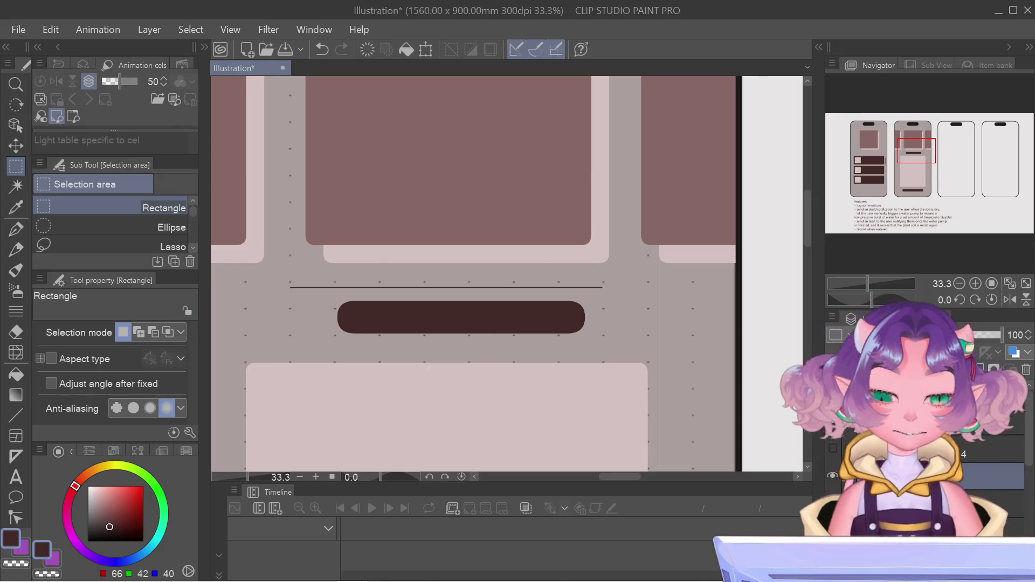
scroll(412, 327, down, 2)
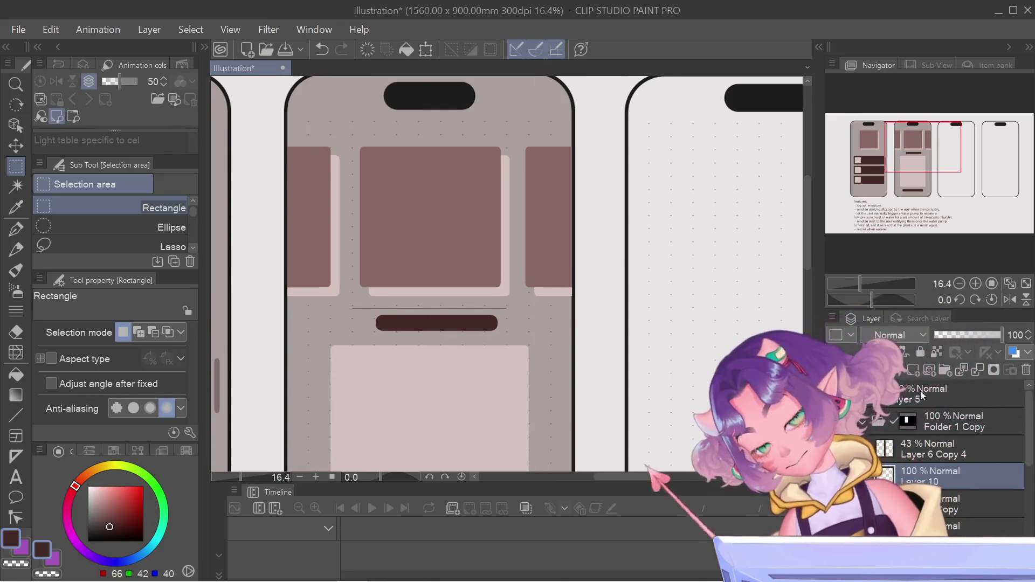
scroll(348, 236, up, 3)
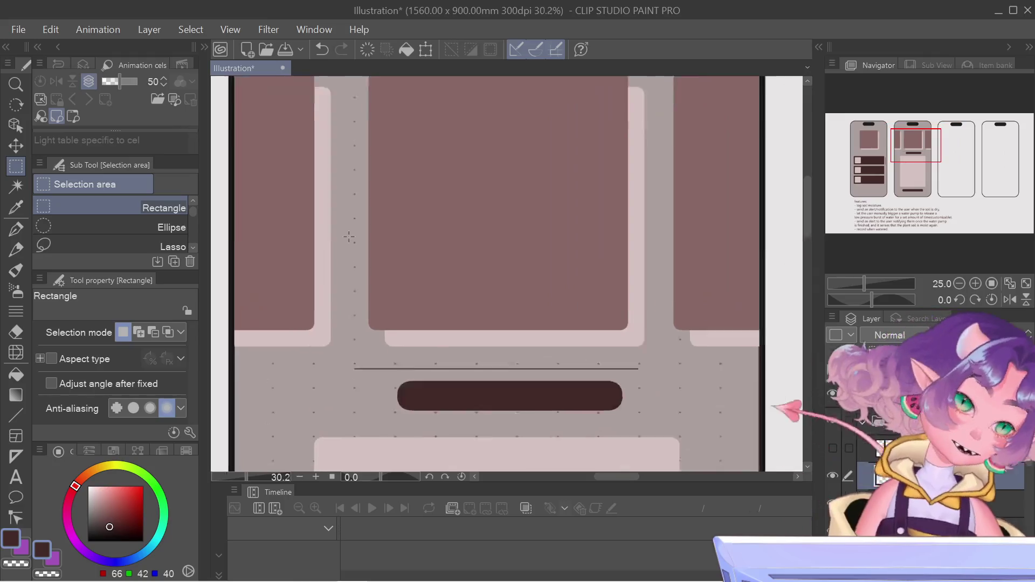
scroll(349, 237, down, 3)
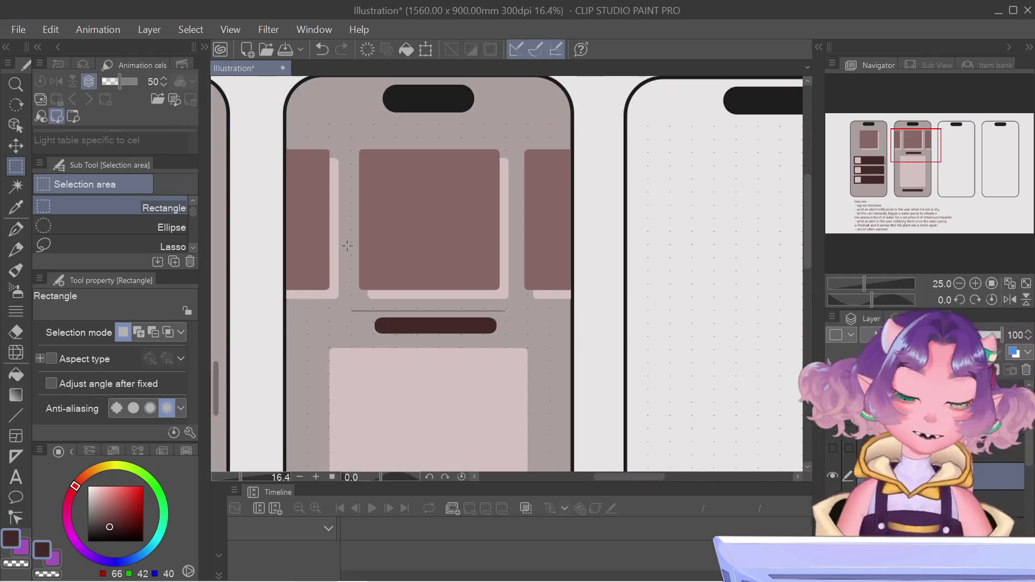
scroll(347, 245, up, 1)
Delete the spare layer and resize the divider line with Free Transform
right_click(862, 471)
click(915, 225)
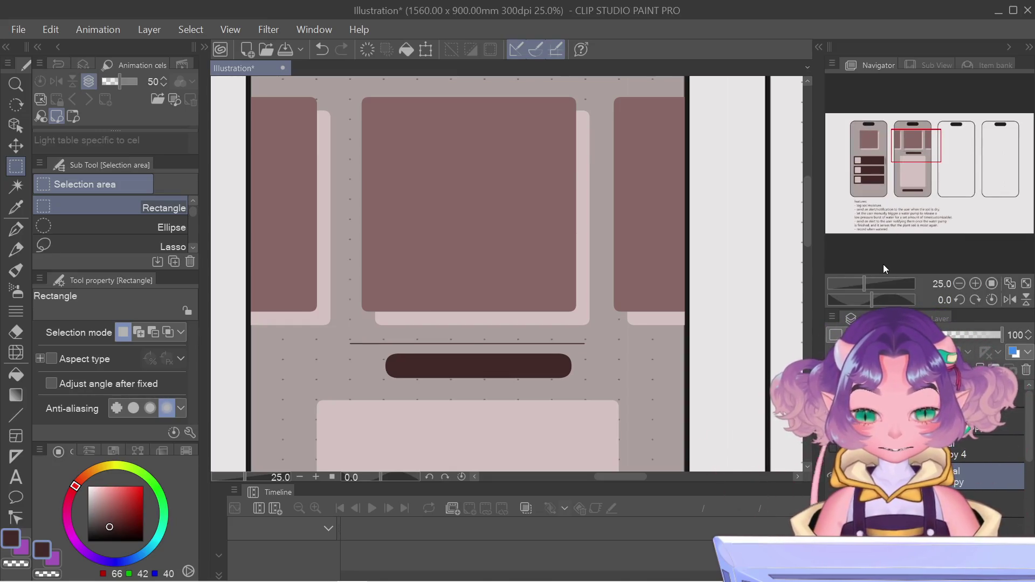
key(ctrl+t)
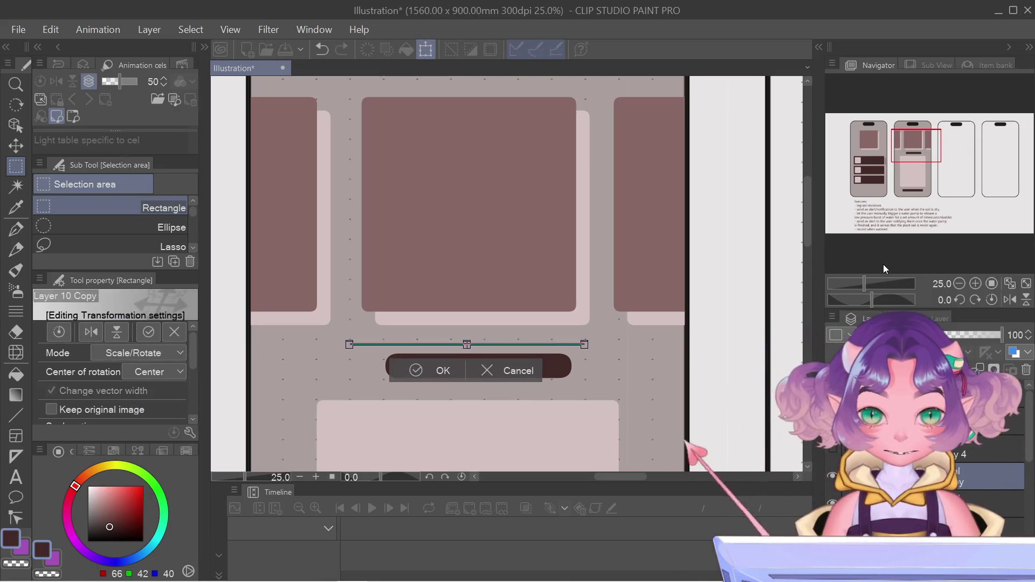
scroll(882, 268, up, 5)
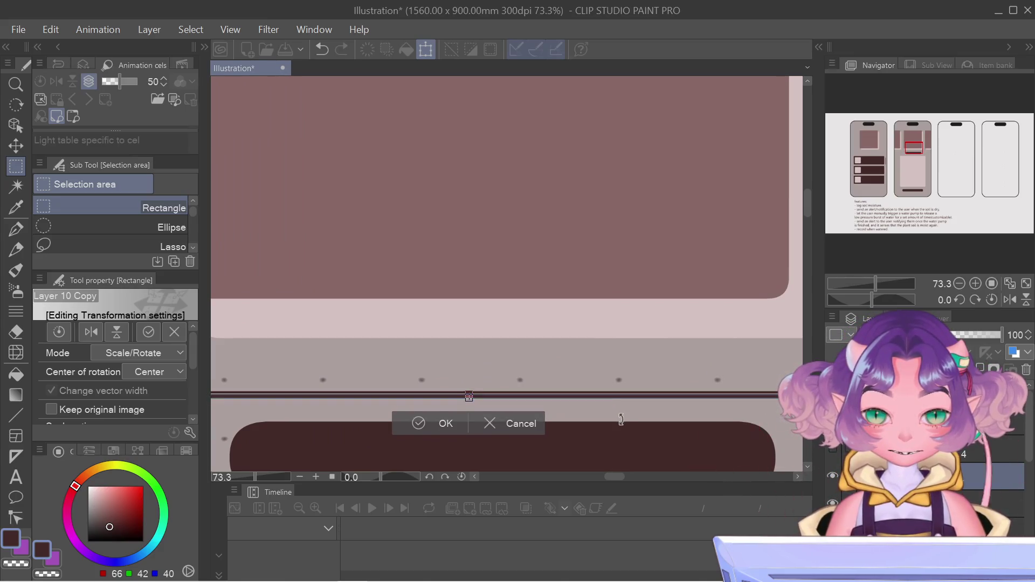
key(Return)
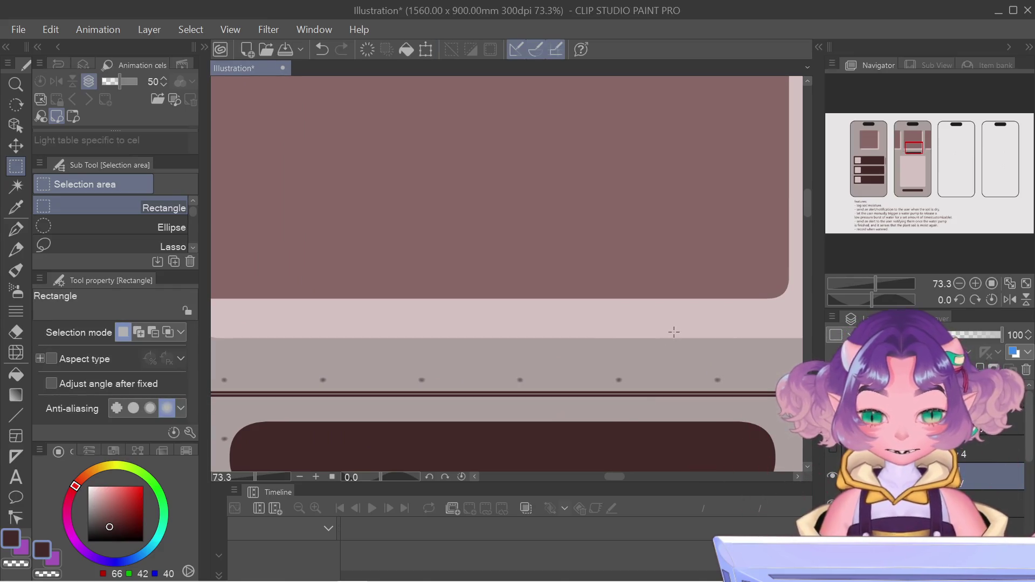
Fine-tune the divider line just above the dark pill bar and commit its final position
key(ctrl+t)
key(Return)
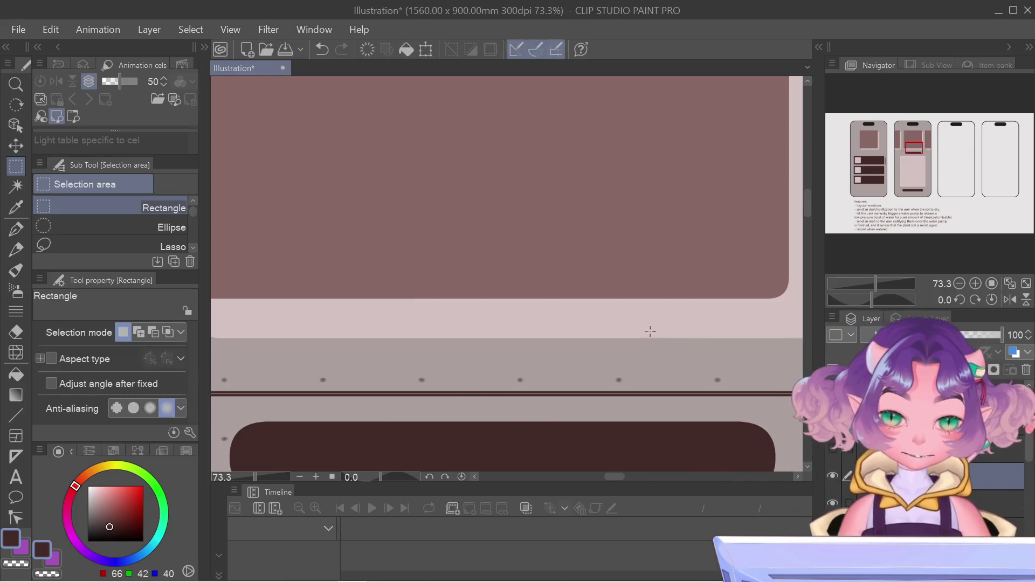
key(ctrl+t)
key(Return)
scroll(577, 343, down, 4)
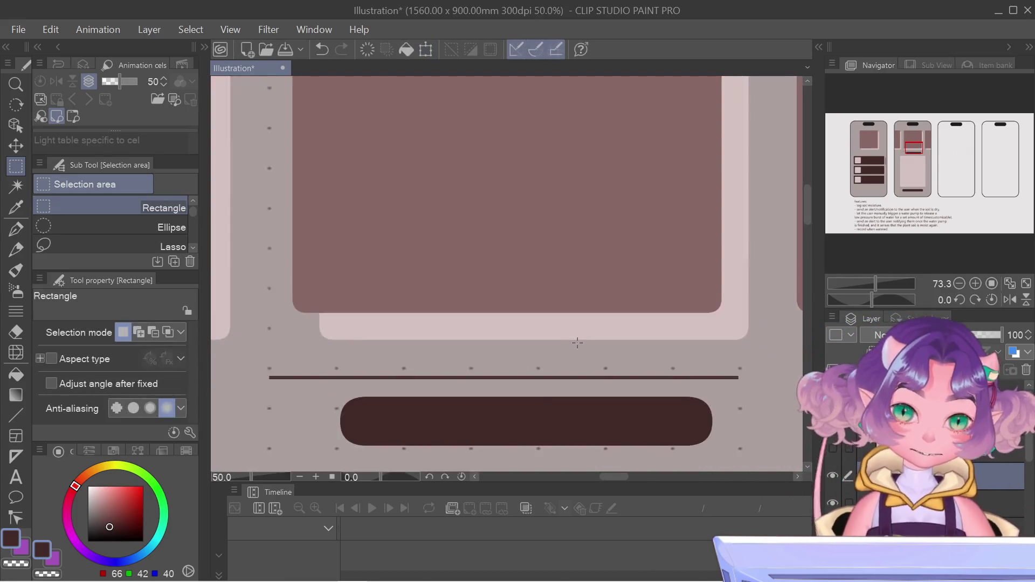
scroll(578, 343, down, 2)
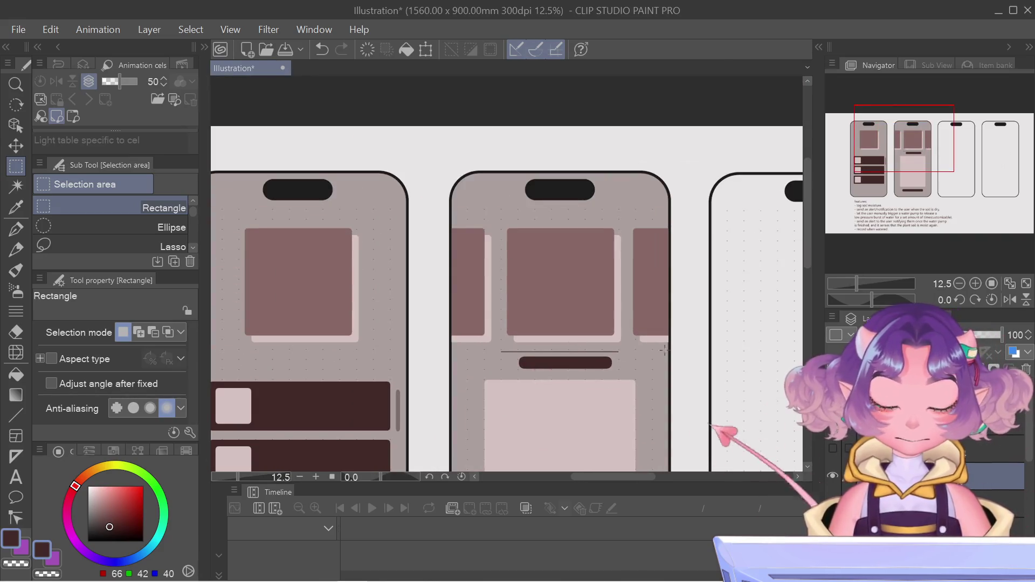
right_click(916, 477)
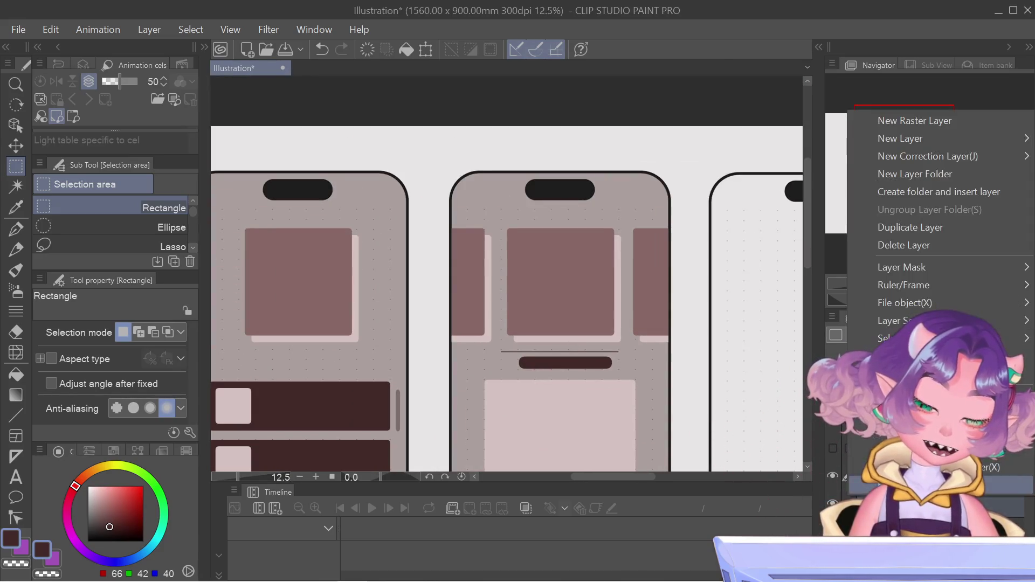
key(Escape)
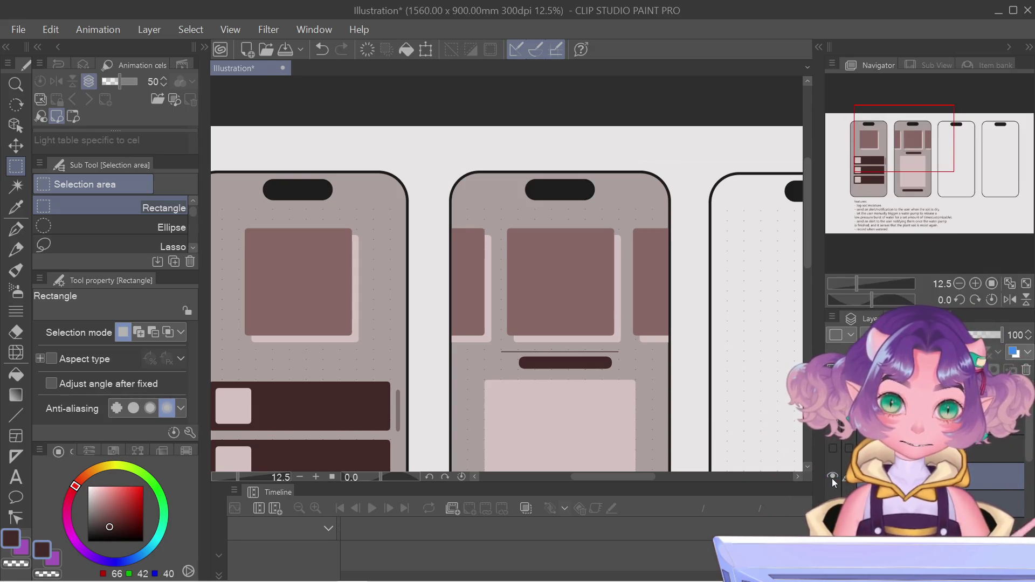
key(ctrl+z)
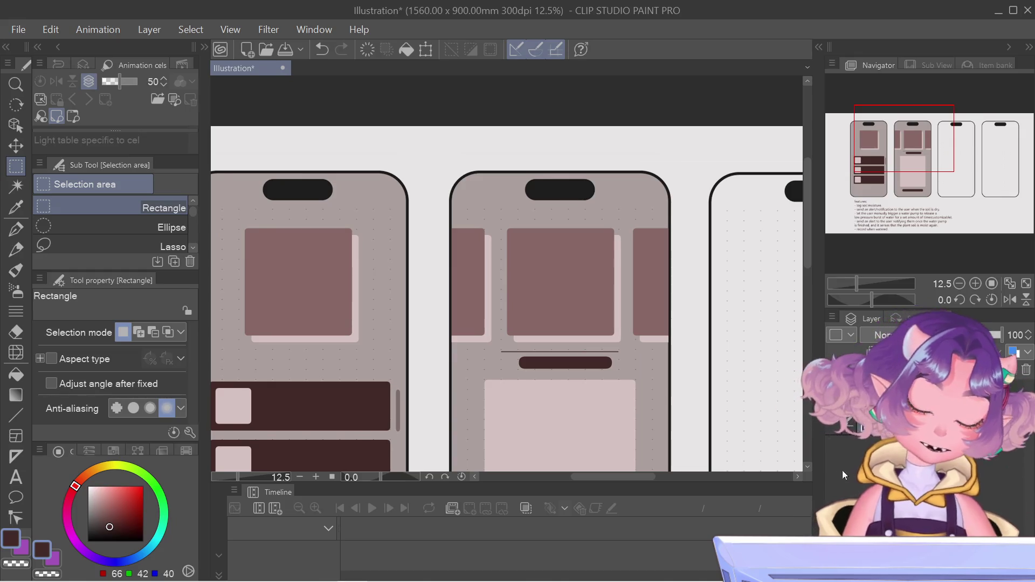
right_click(847, 474)
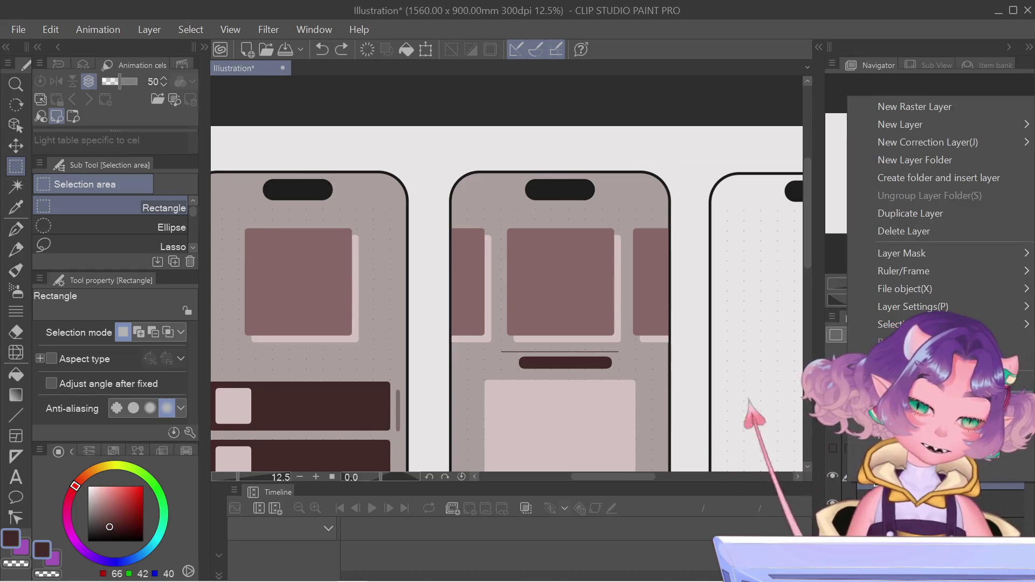
key(Escape)
key(ctrl+y)
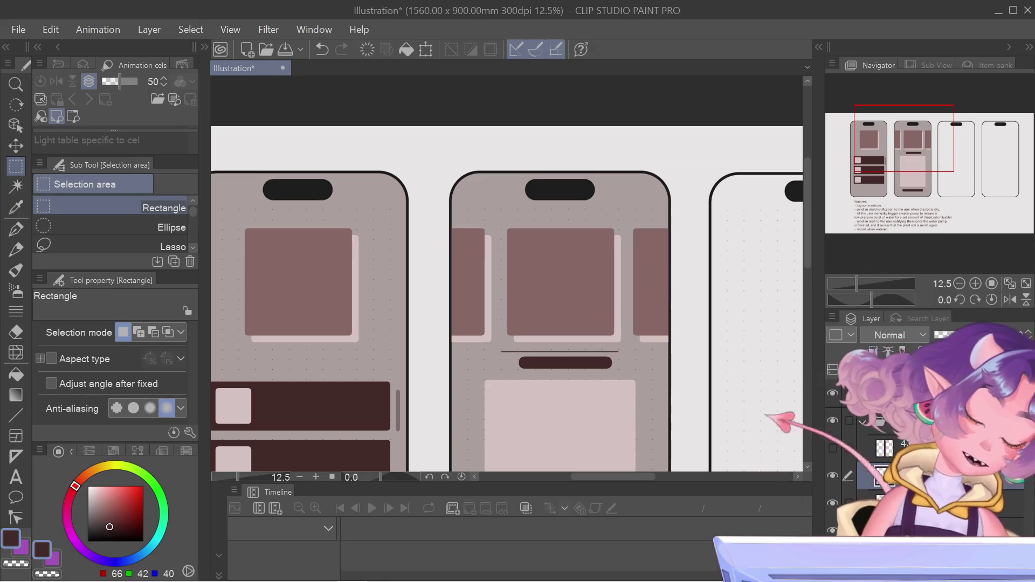
key(ctrl+d)
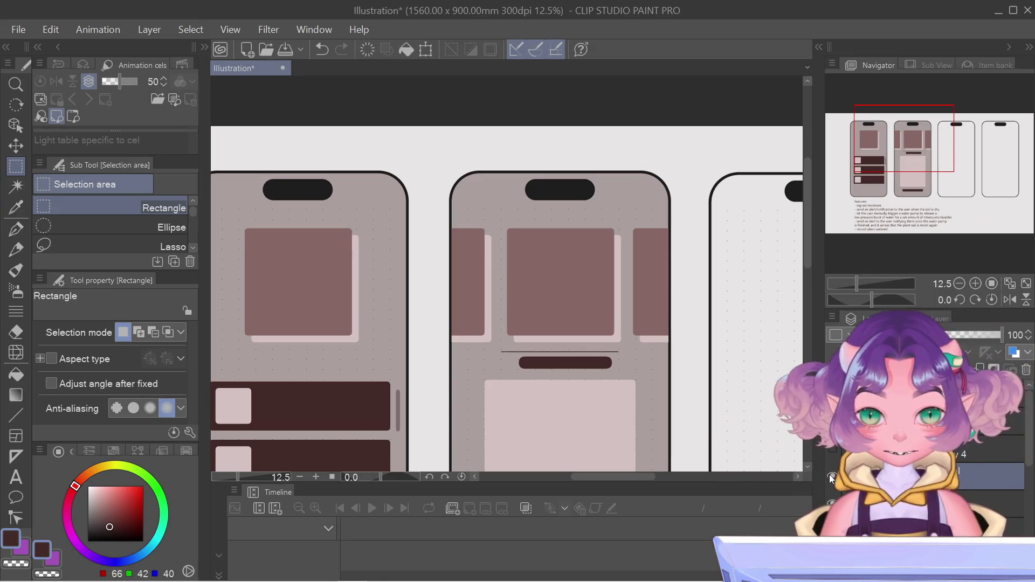
key(ctrl+shift+d)
mouse_move(900, 153)
mouse_down()
mouse_move(910, 208)
mouse_move(887, 174)
mouse_up()
key(ctrl+t)
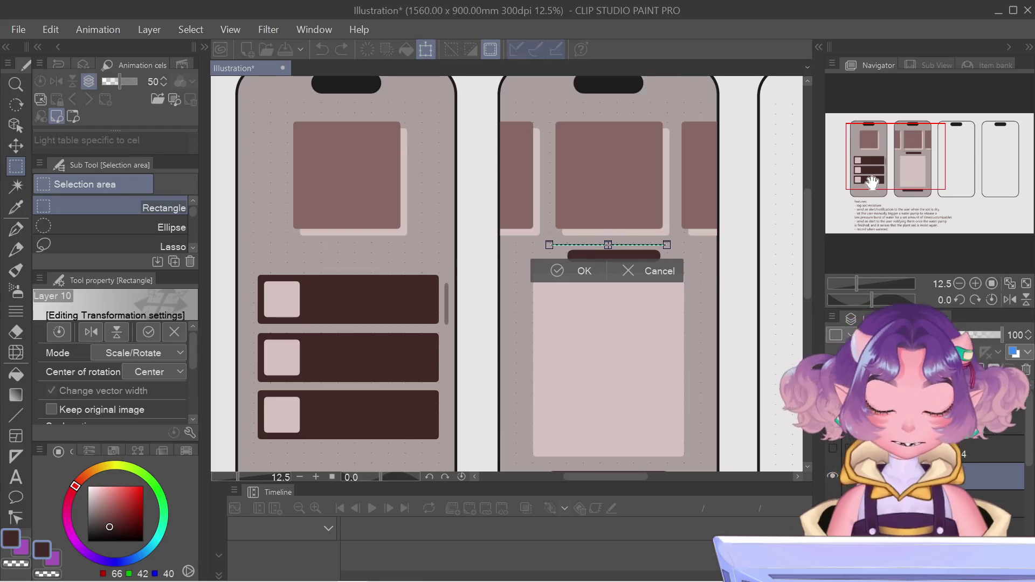
key(Escape)
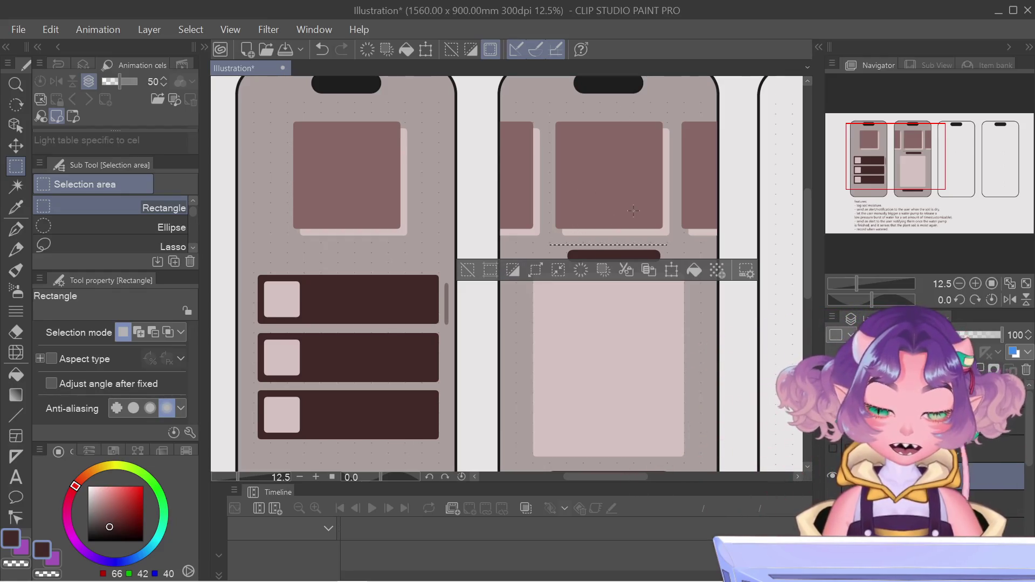
click(467, 269)
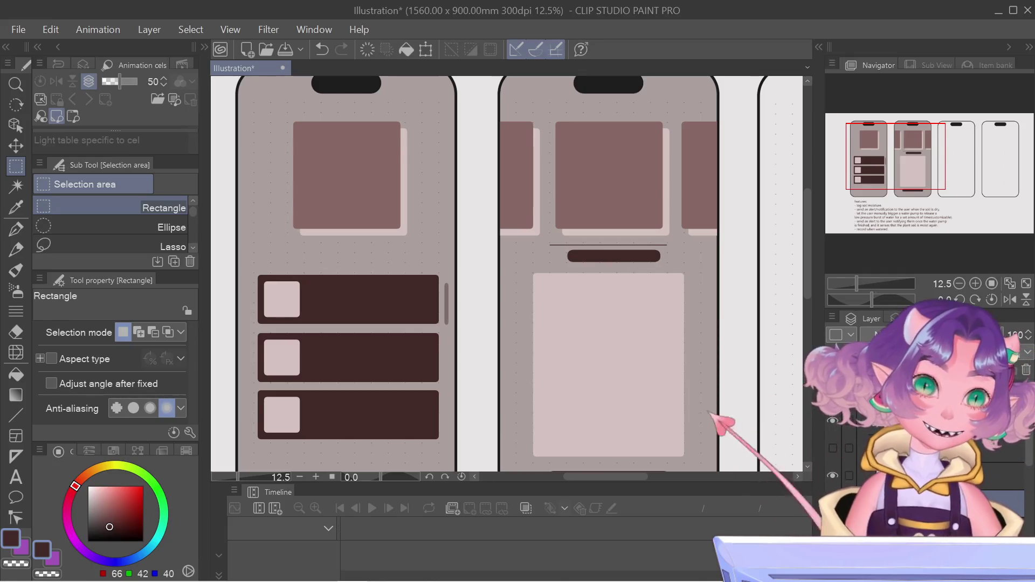
Nudge the dark pill bar slightly left and commit its transform beneath the divider line
key(ctrl+t)
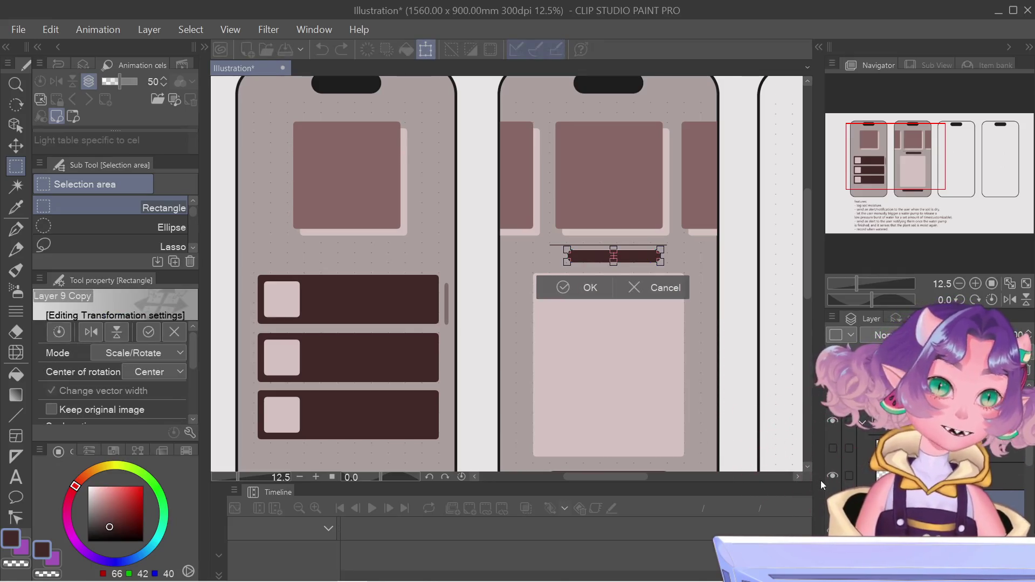
key(Left)
key(Left)
key(Left)
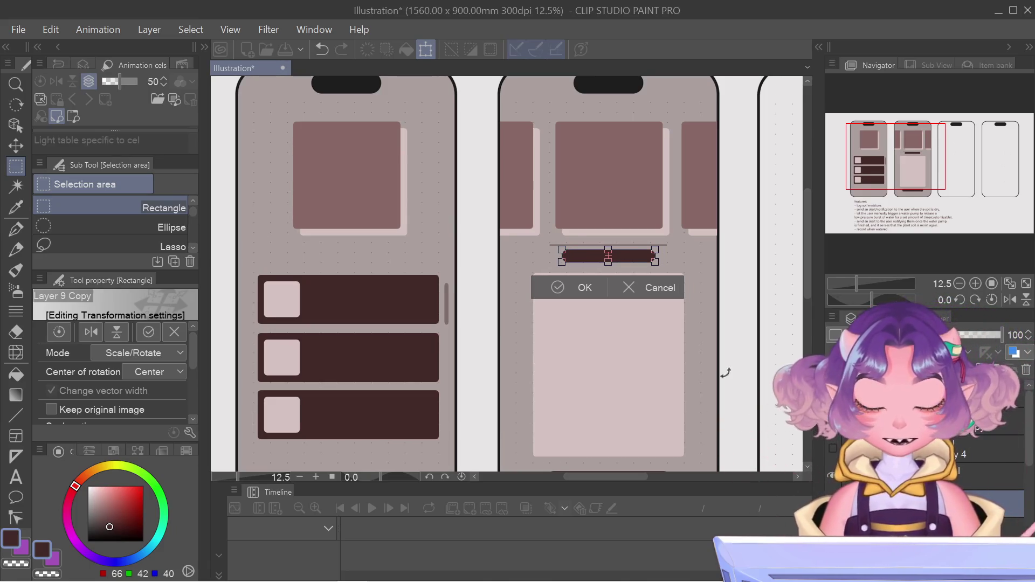
scroll(569, 232, up, 3)
scroll(568, 229, up, 1)
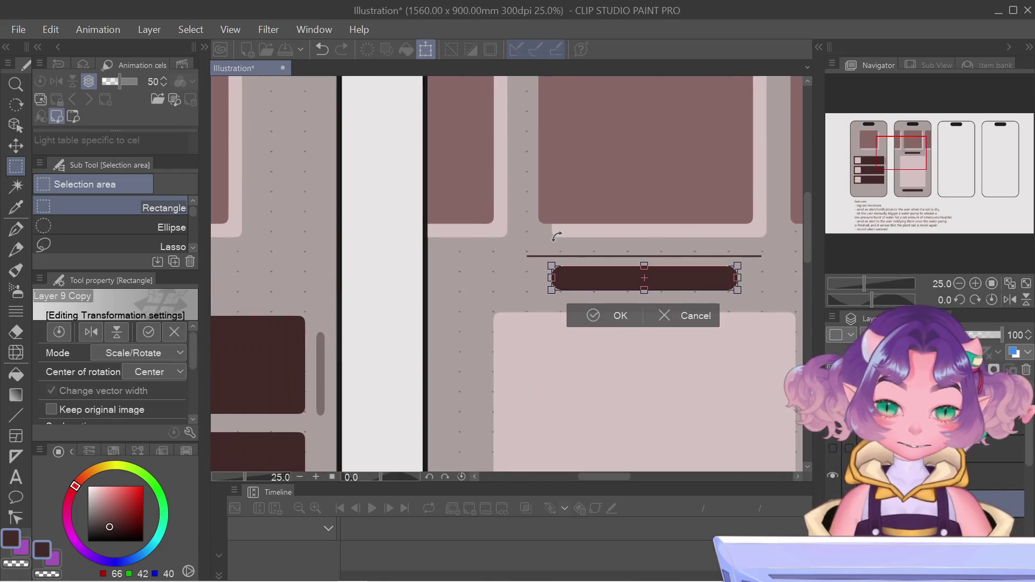
scroll(557, 237, up, 1)
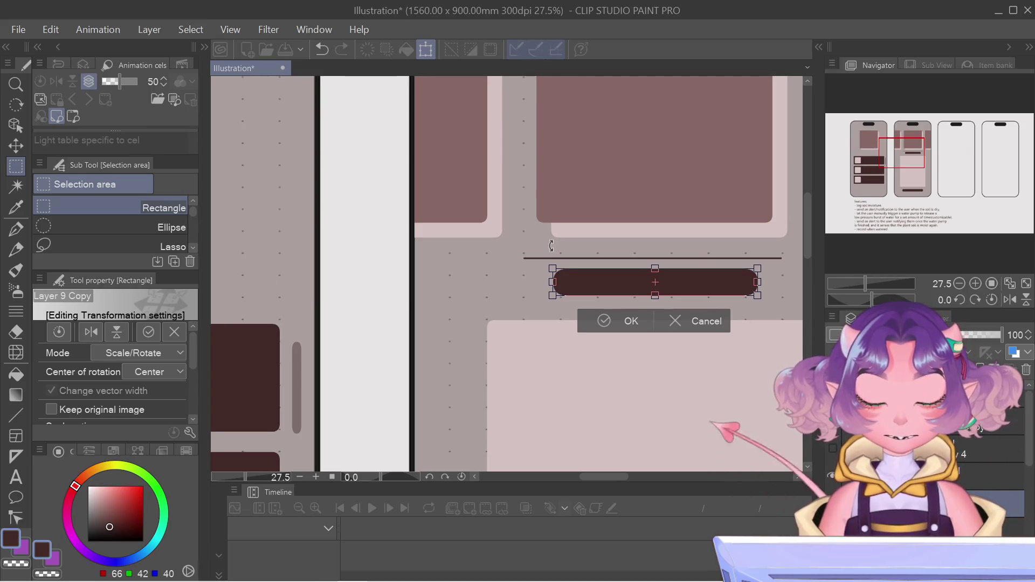
key(Return)
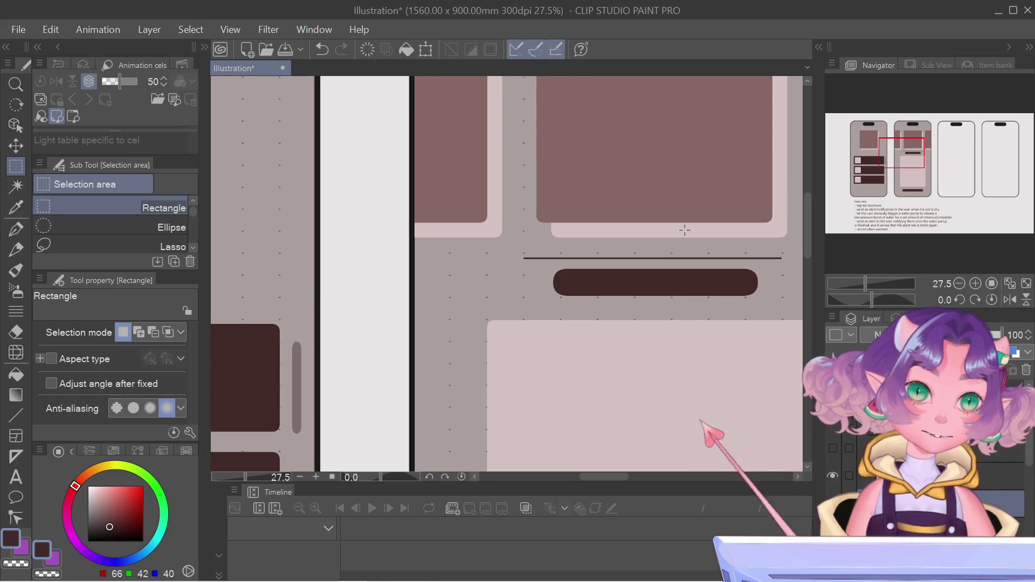
Zoom out and pan to review the phone mockups and features text, then zoom back in
scroll(577, 405, down, 4)
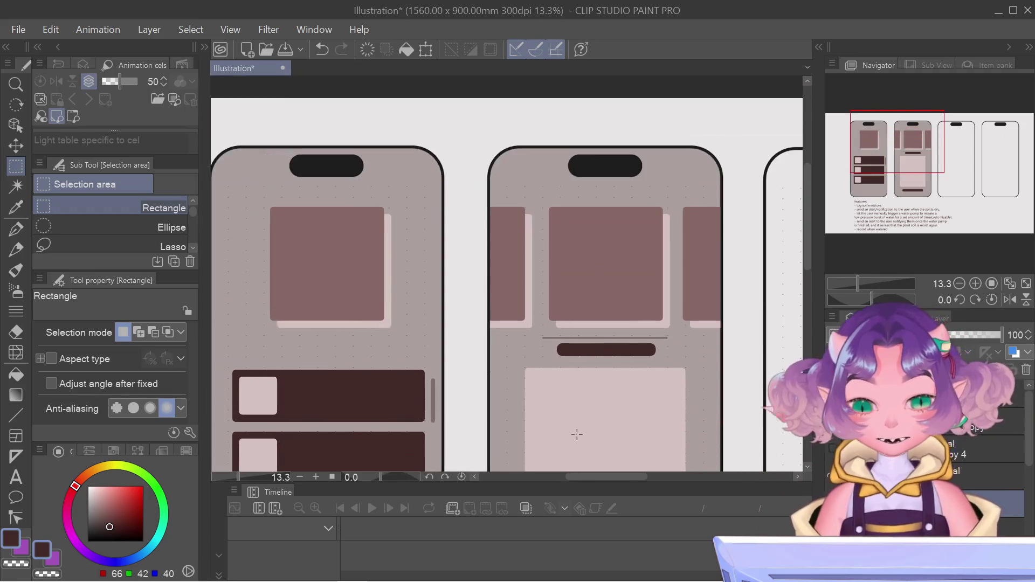
scroll(577, 435, down, 2)
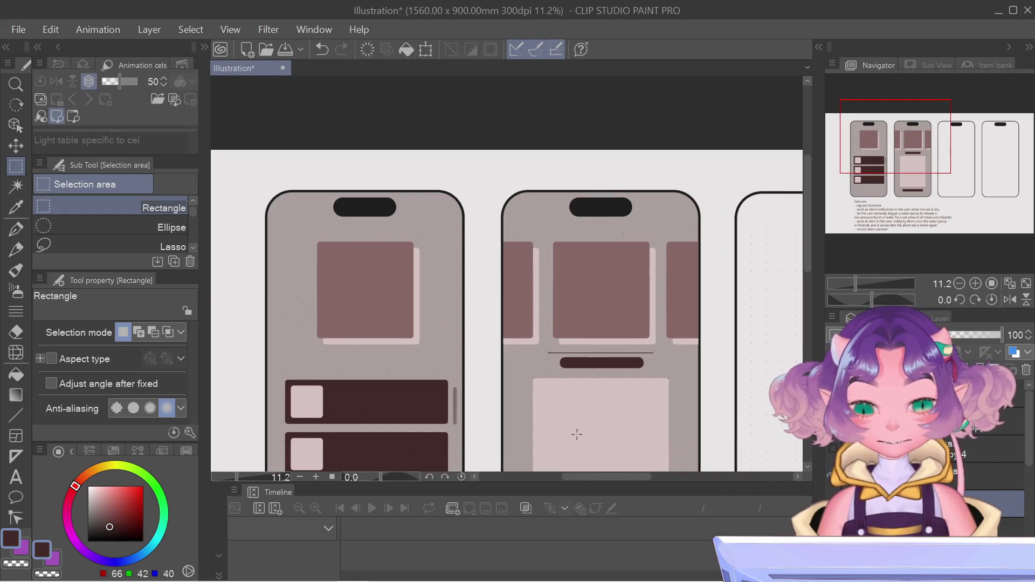
scroll(576, 434, down, 2)
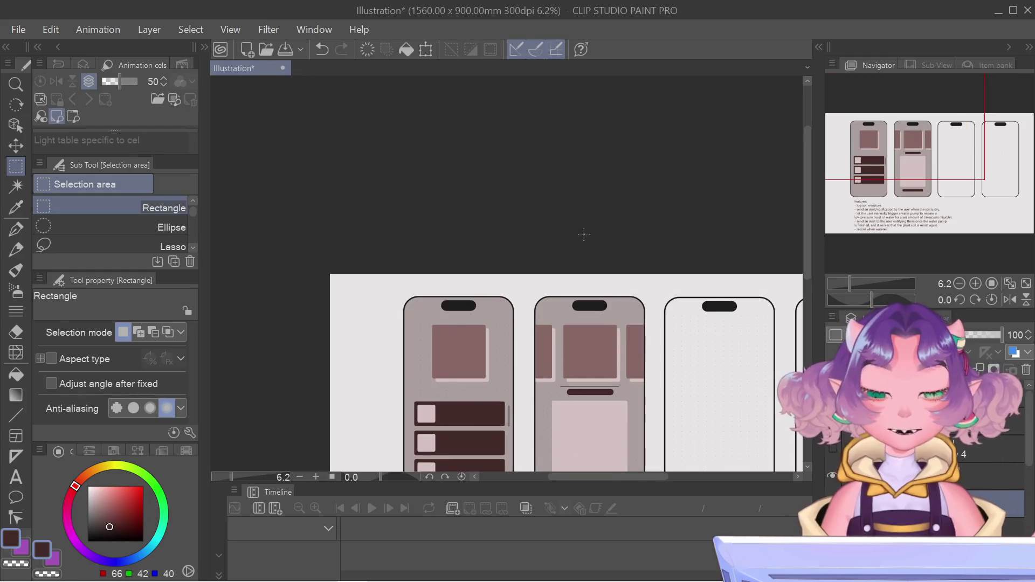
drag(939, 153, 961, 207)
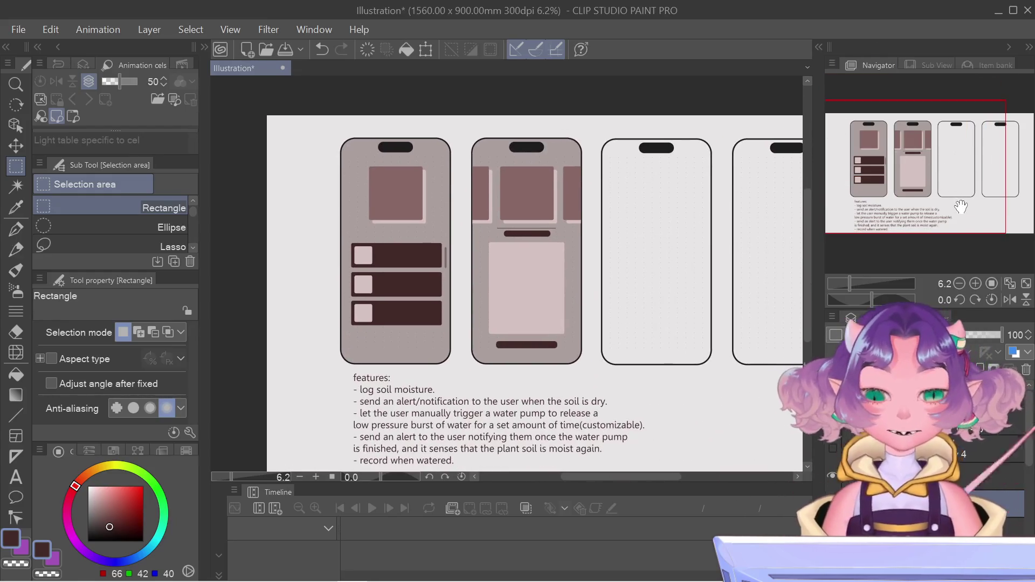
scroll(414, 171, up, 5)
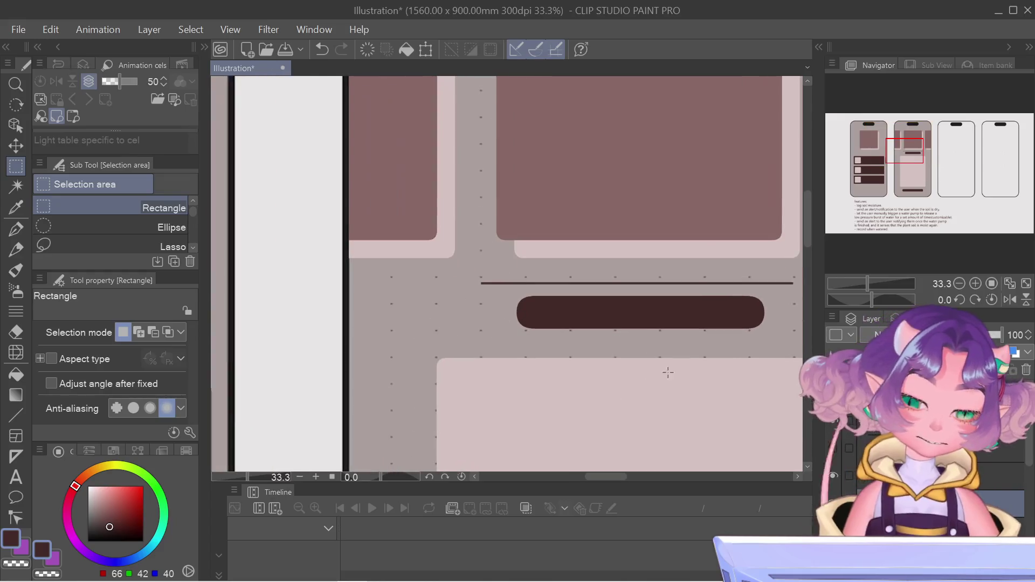
Shorten the dark pill bar by trimming its left end
key(ctrl+t)
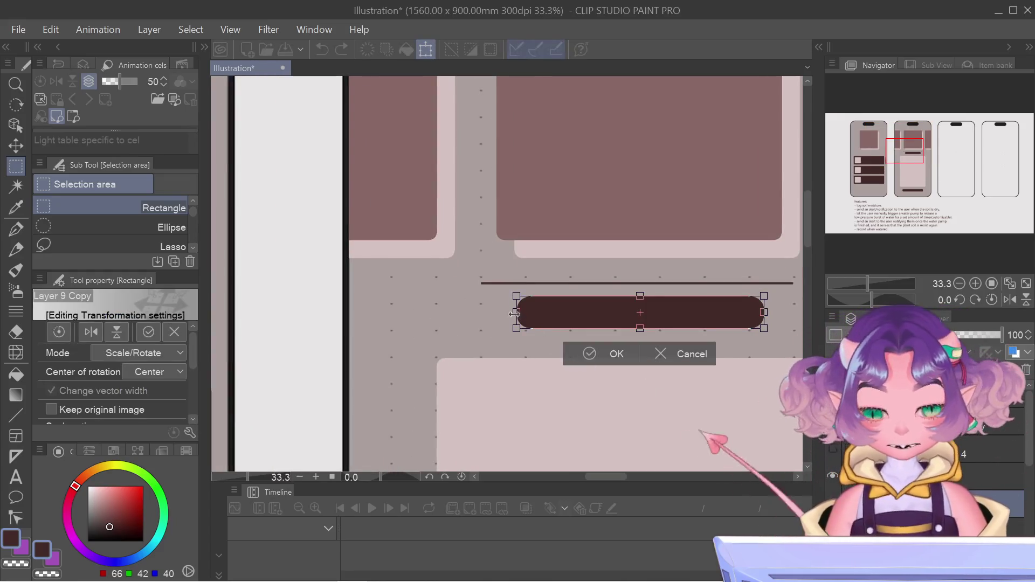
drag(520, 312, 569, 309)
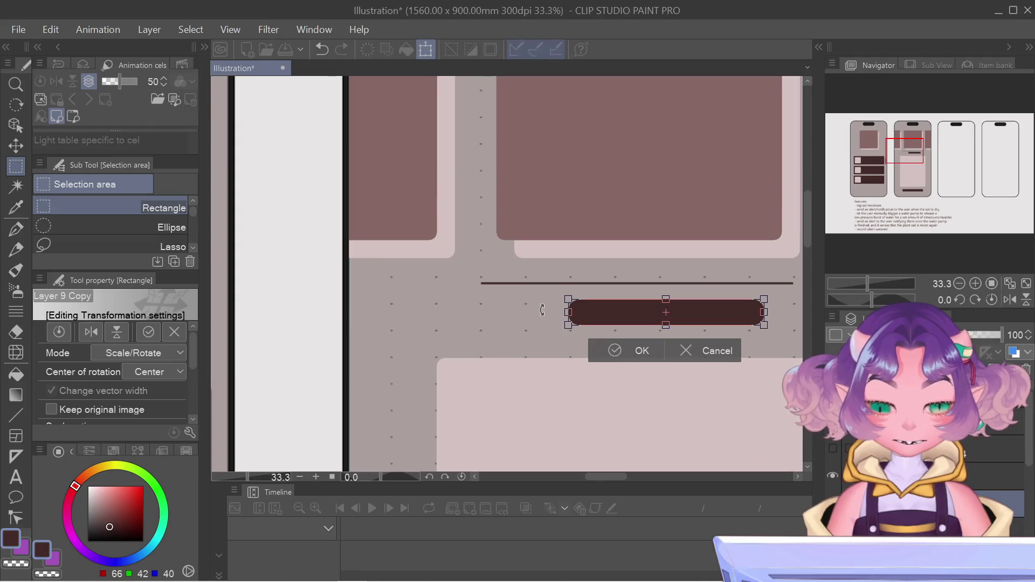
key(Escape)
key(ctrl+t)
drag(529, 315, 572, 318)
drag(575, 316, 575, 311)
key(Return)
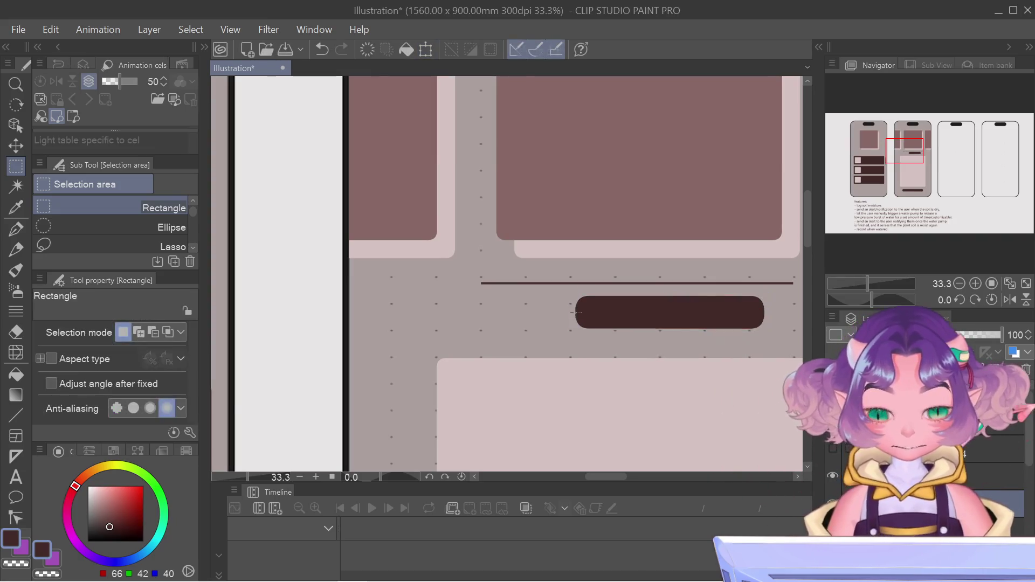
Move the shortened pill bar left so it sits centred under the divider line
key(ctrl+t)
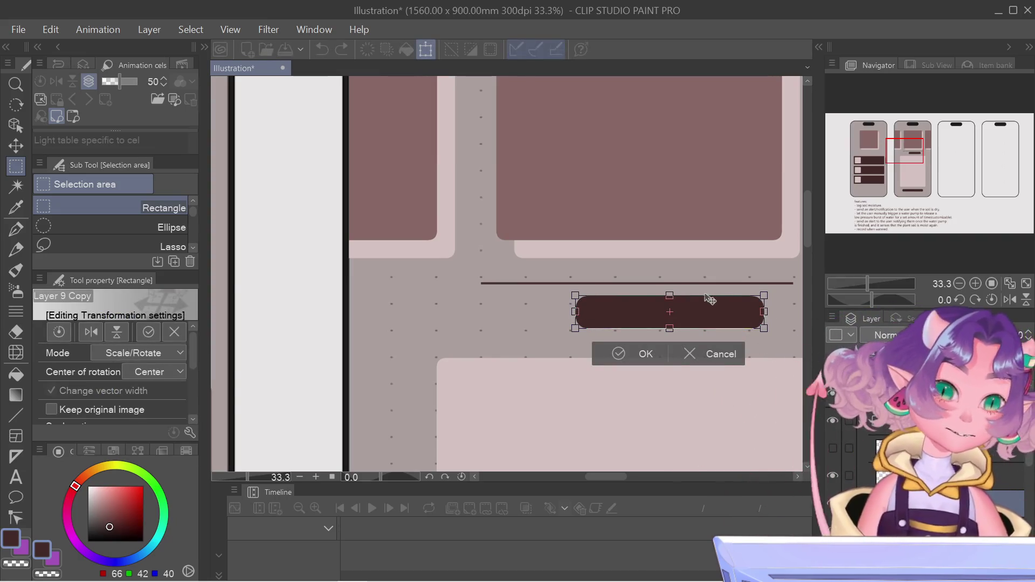
drag(708, 299, 678, 294)
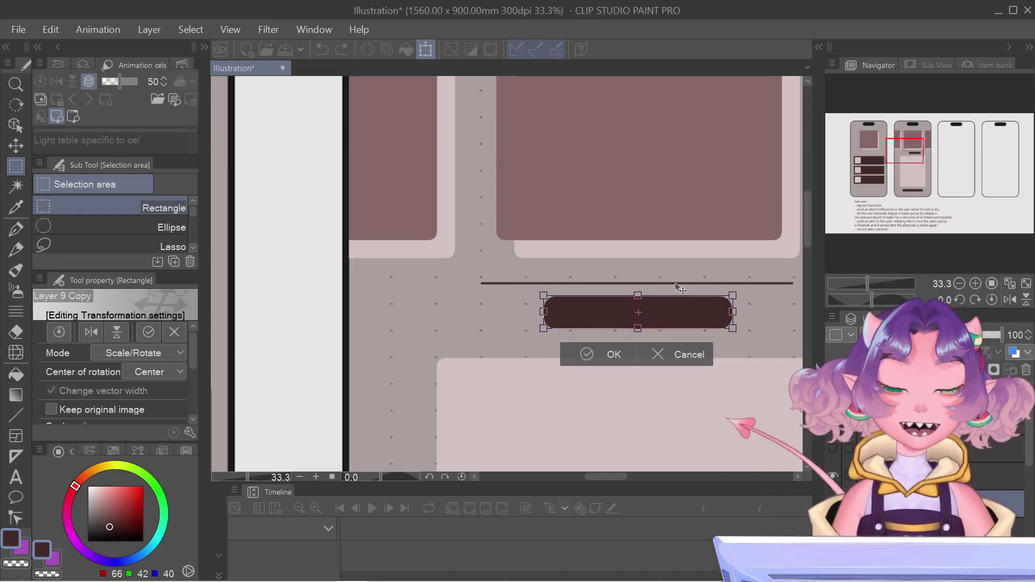
key(ctrl+z)
key(ctrl+z)
key(ctrl+z)
drag(677, 299, 654, 304)
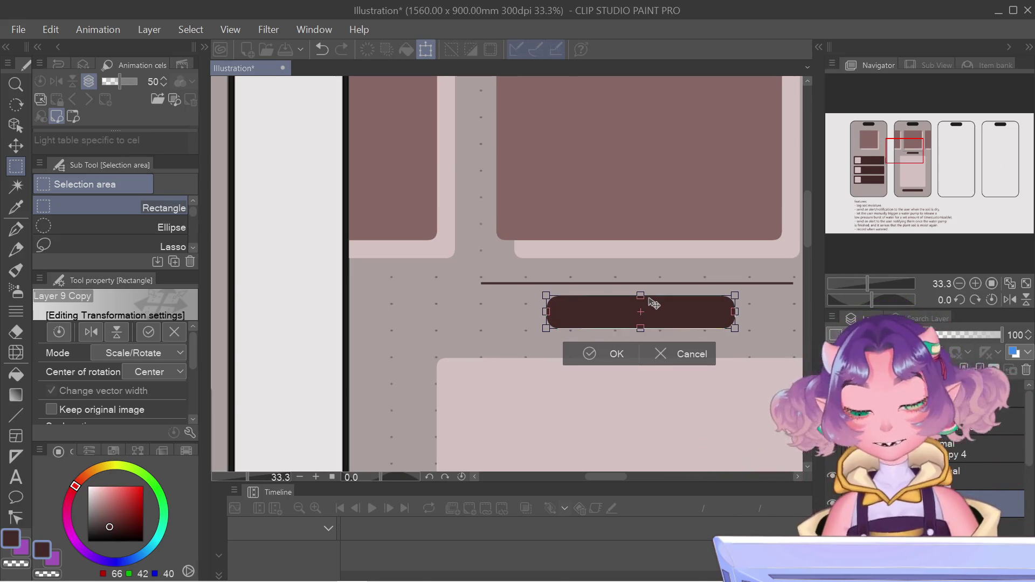
key(Return)
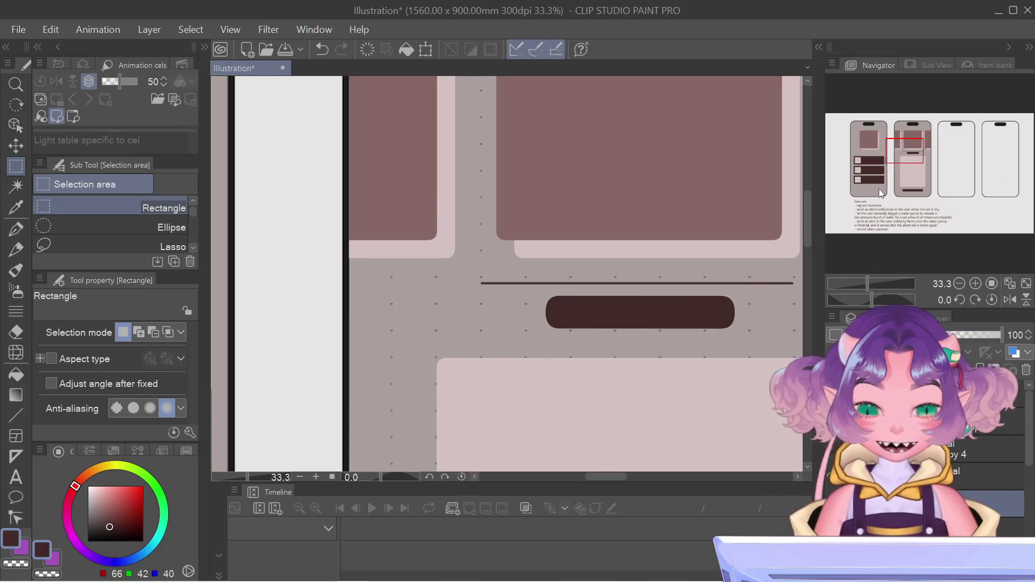
scroll(671, 360, down, 3)
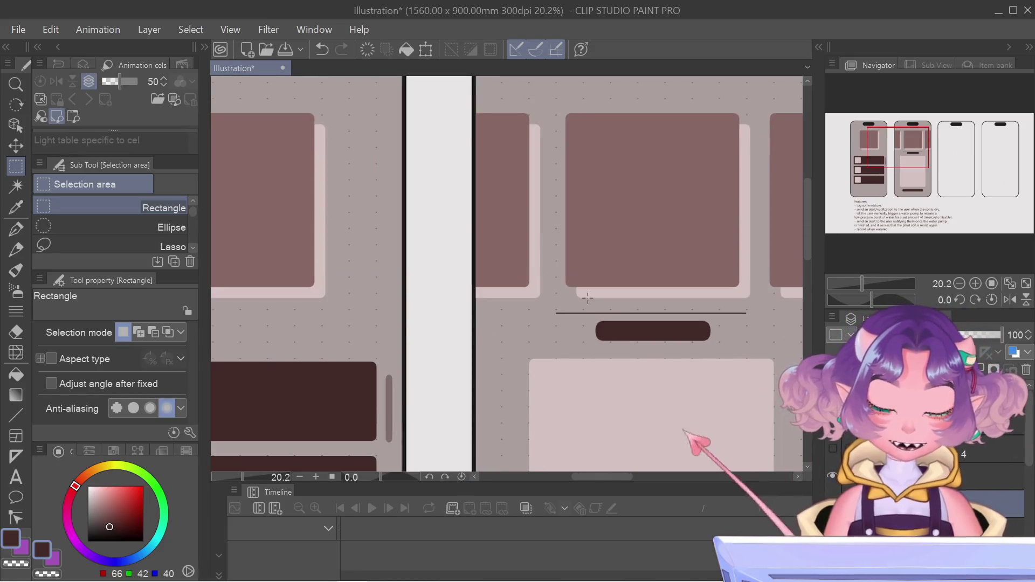
drag(859, 136, 912, 156)
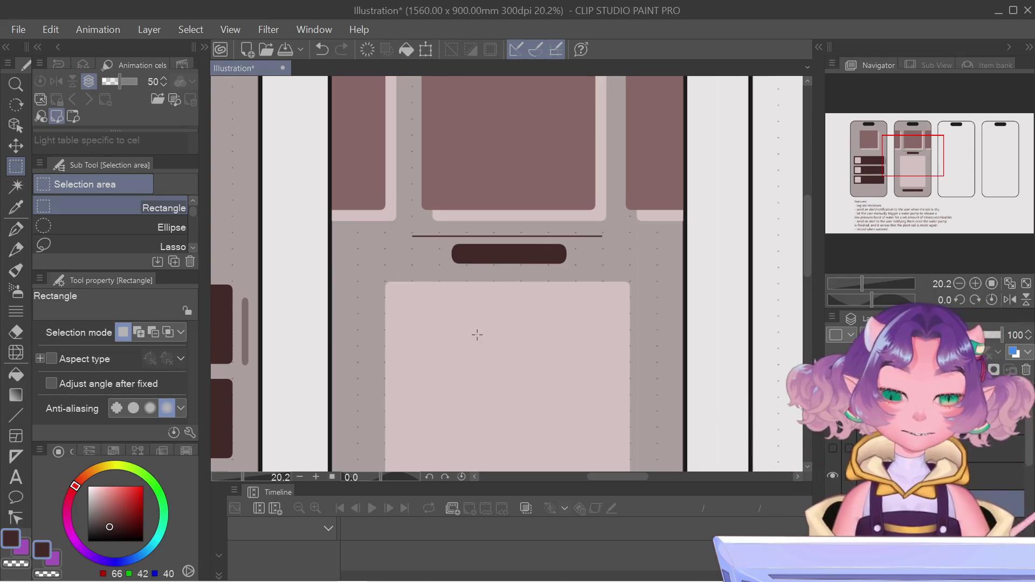
scroll(484, 332, down, 4)
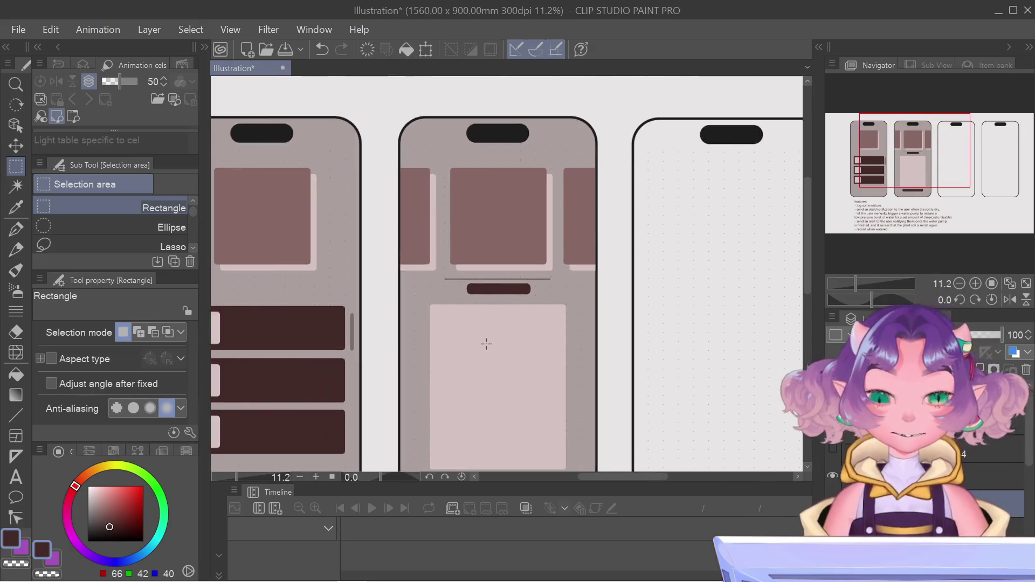
drag(864, 170, 839, 178)
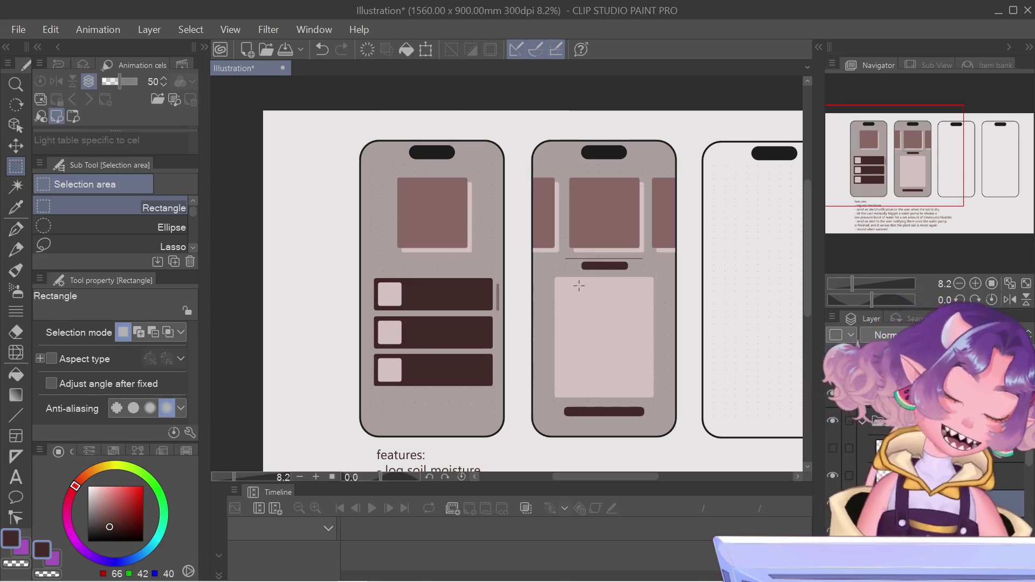
drag(885, 198, 901, 202)
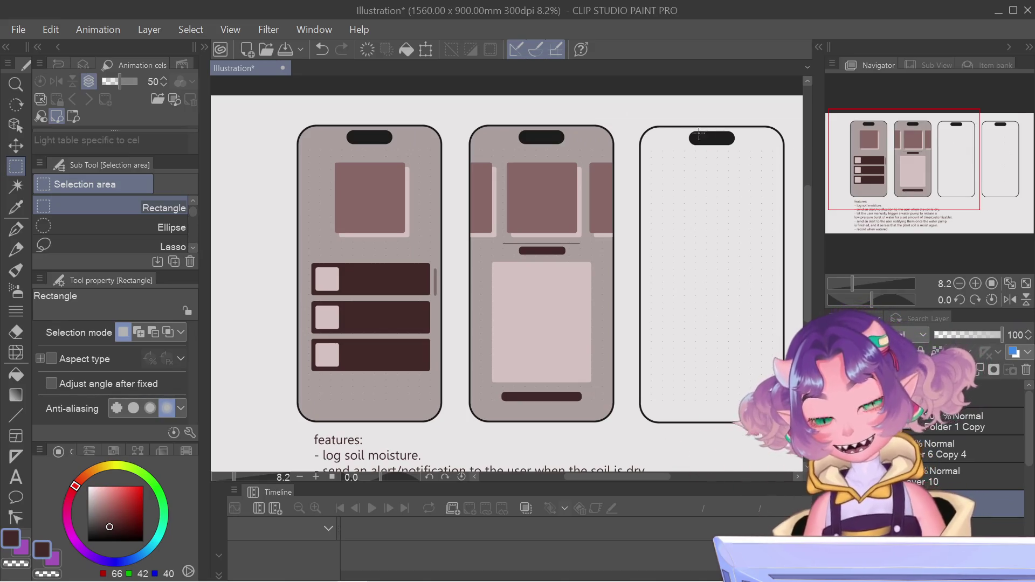
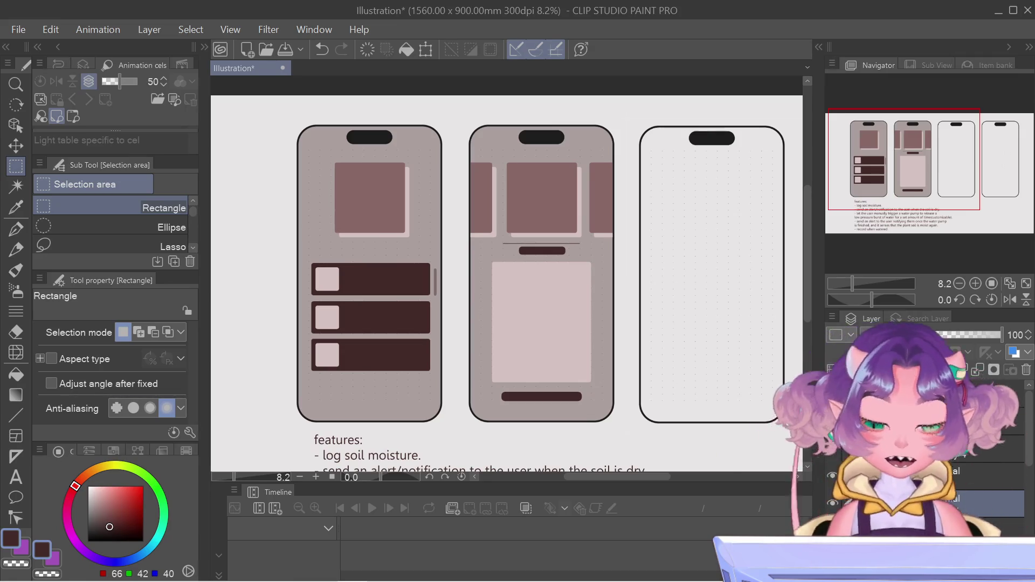
Raise the layer's Luminosity in Hue/Saturation/Luminosity, then lower its opacity to 51%
key(ctrl+u)
mouse_move(224, 166)
mouse_down()
mouse_move(173, 162)
mouse_move(200, 161)
mouse_up()
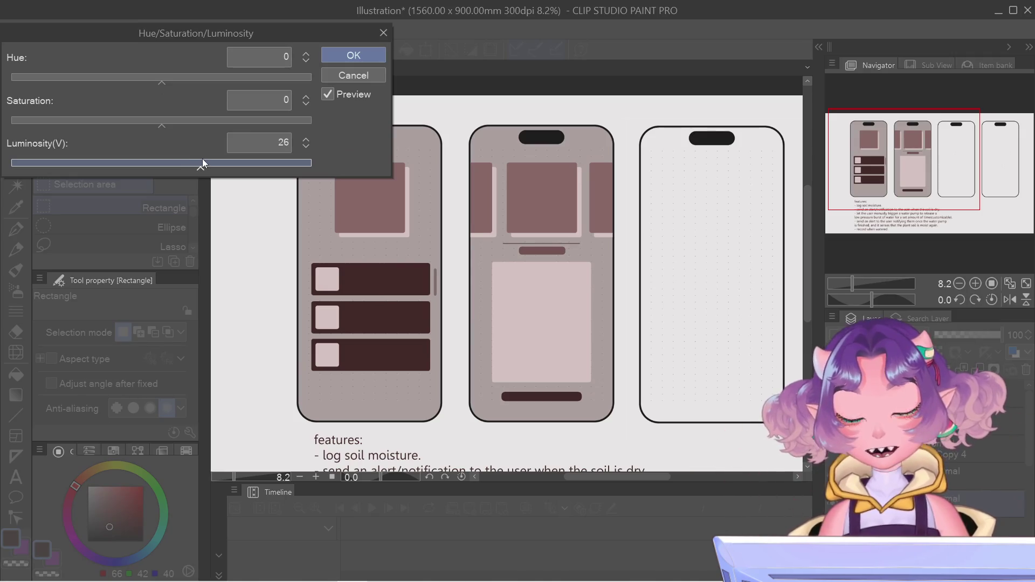
click(360, 55)
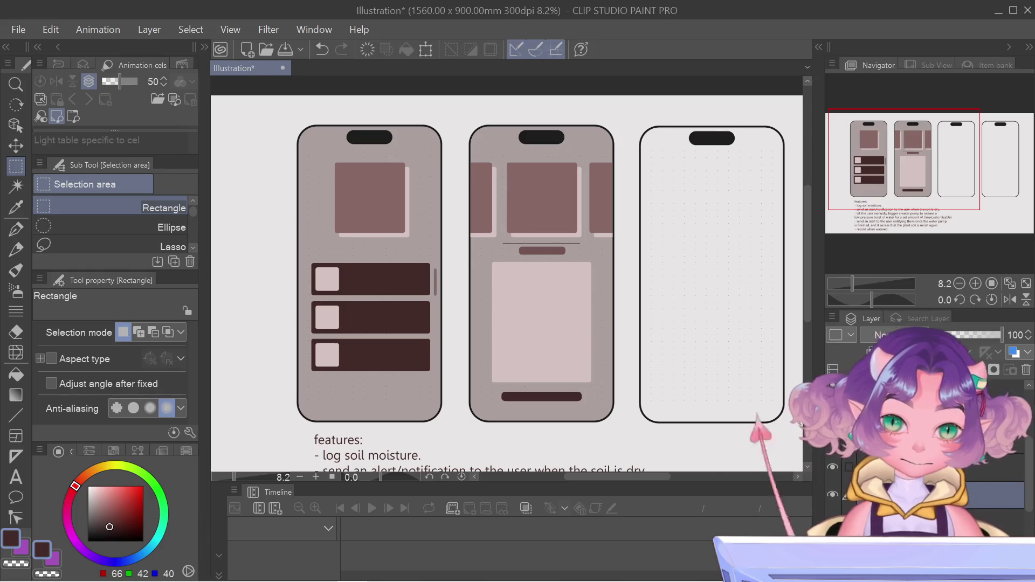
drag(985, 335, 966, 331)
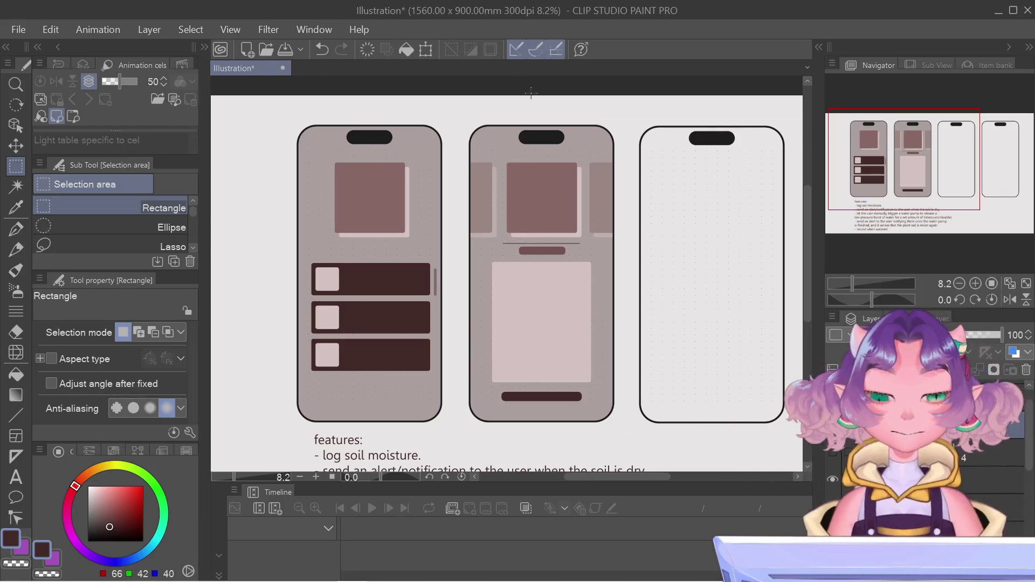
Zoom into the middle phone screen and pick the rectangle shape tool
scroll(551, 220, up, 4)
scroll(551, 221, down, 4)
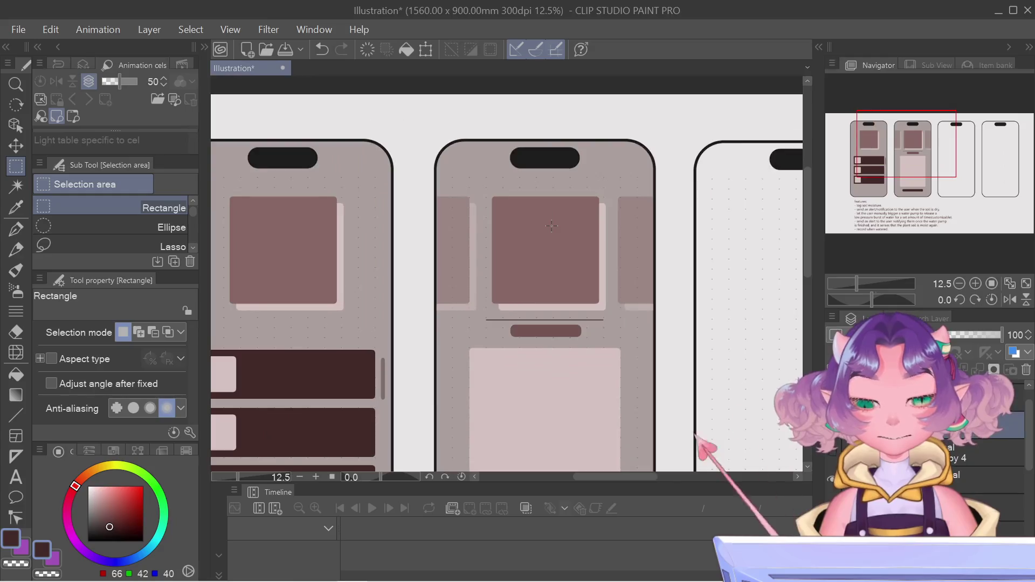
scroll(551, 225, up, 2)
scroll(552, 225, up, 2)
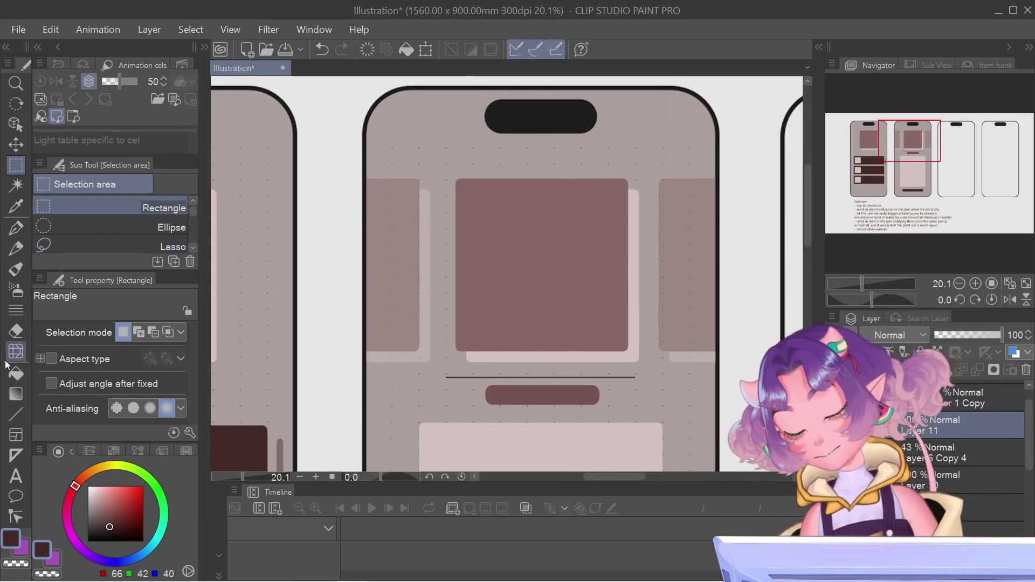
click(15, 415)
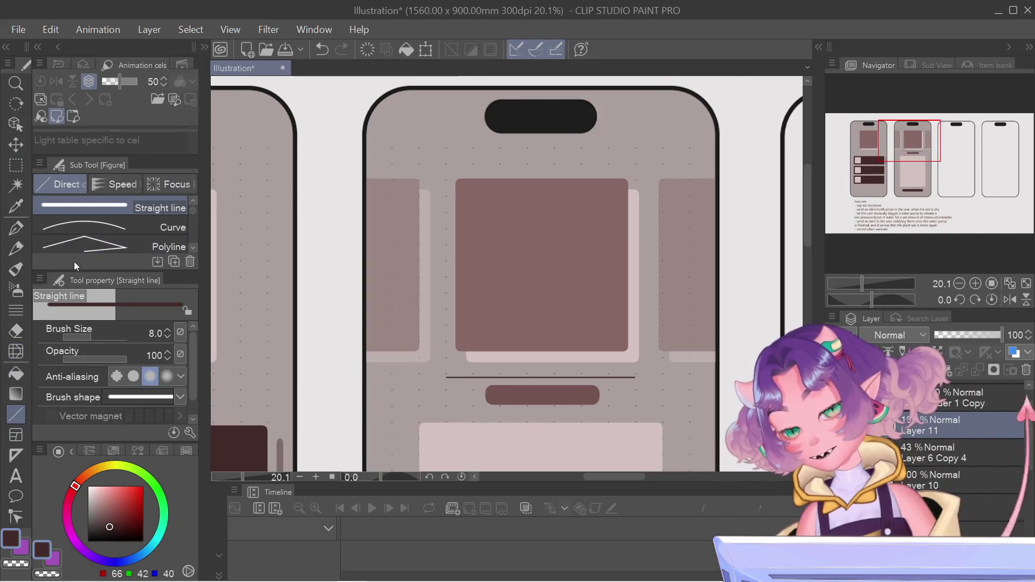
scroll(108, 227, down, 3)
click(84, 226)
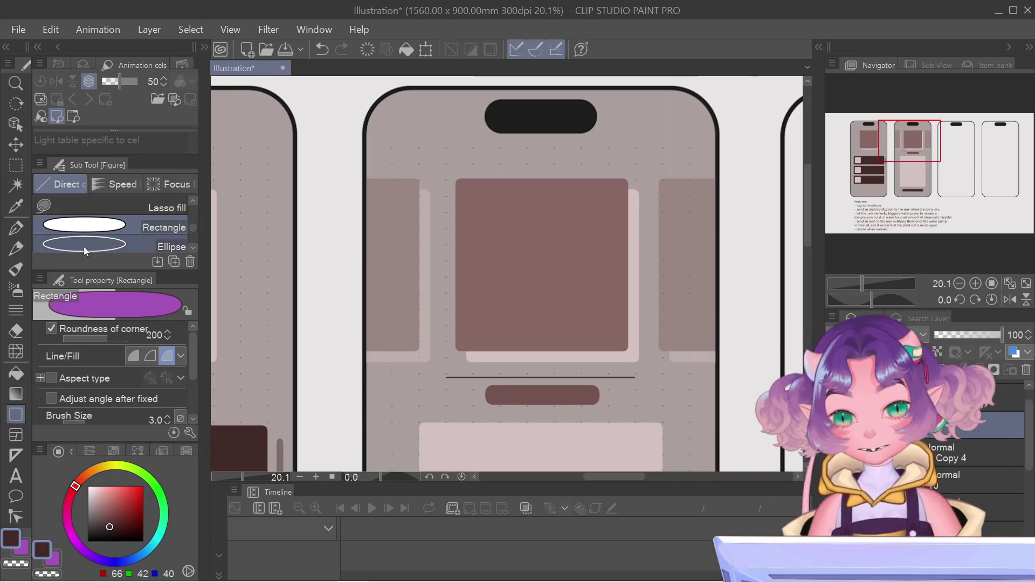
Use the Ellipse selection to mark a circle inside the top image block
scroll(114, 223, up, 3)
key(m)
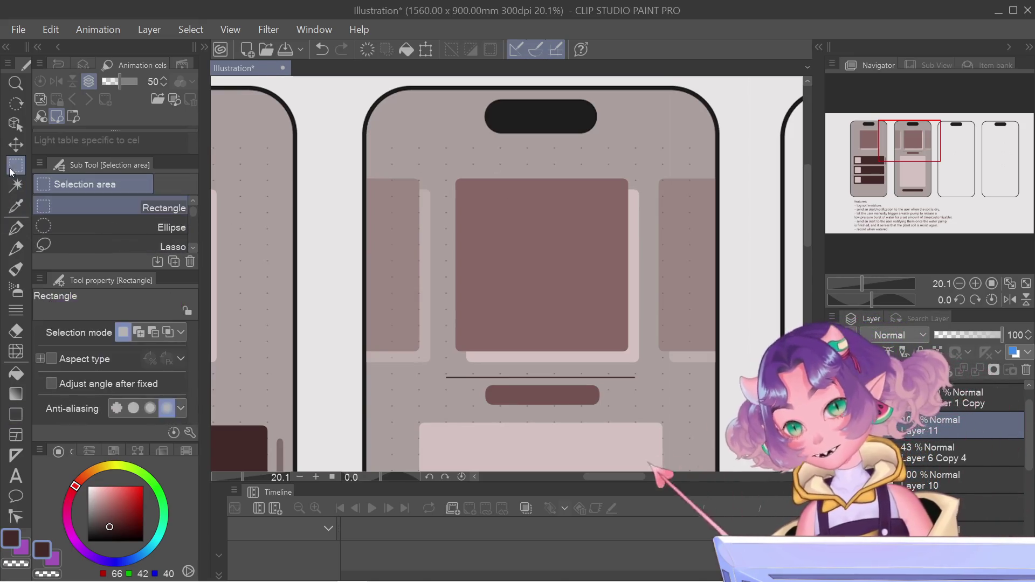
click(70, 244)
click(70, 225)
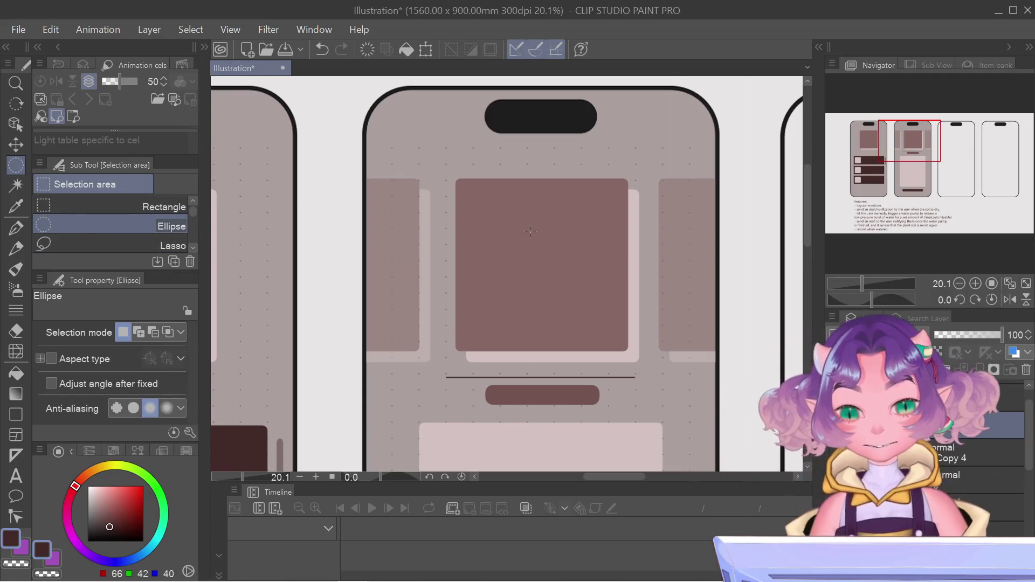
mouse_move(501, 222)
mouse_down()
mouse_move(594, 313)
mouse_move(562, 279)
mouse_up()
key(g)
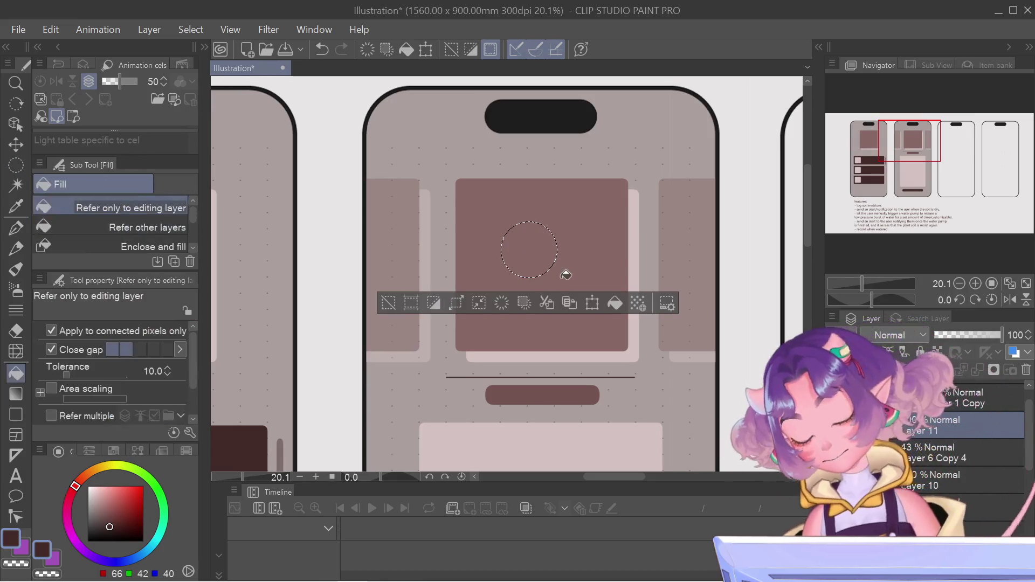
Fill the circular selection with dark brown, then choose the Polyline selection tool
click(520, 241)
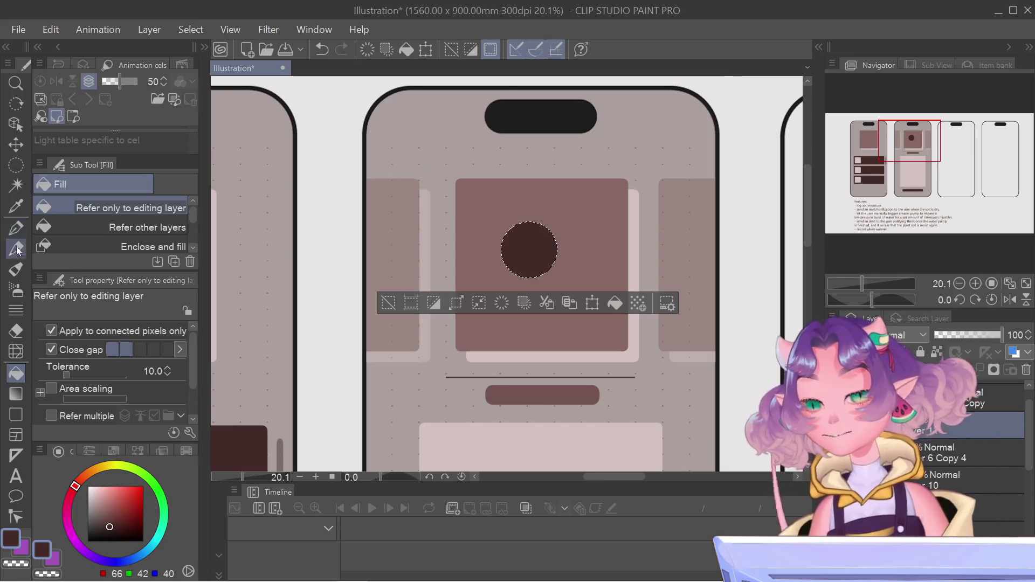
scroll(615, 161, up, 2)
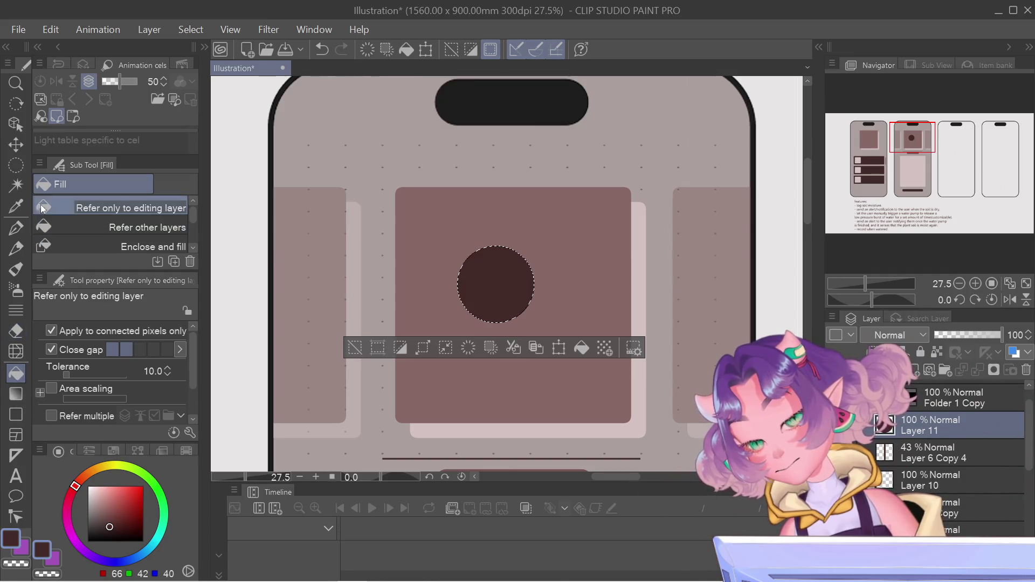
click(16, 164)
click(76, 246)
click(70, 235)
scroll(70, 235, up, 3)
click(76, 247)
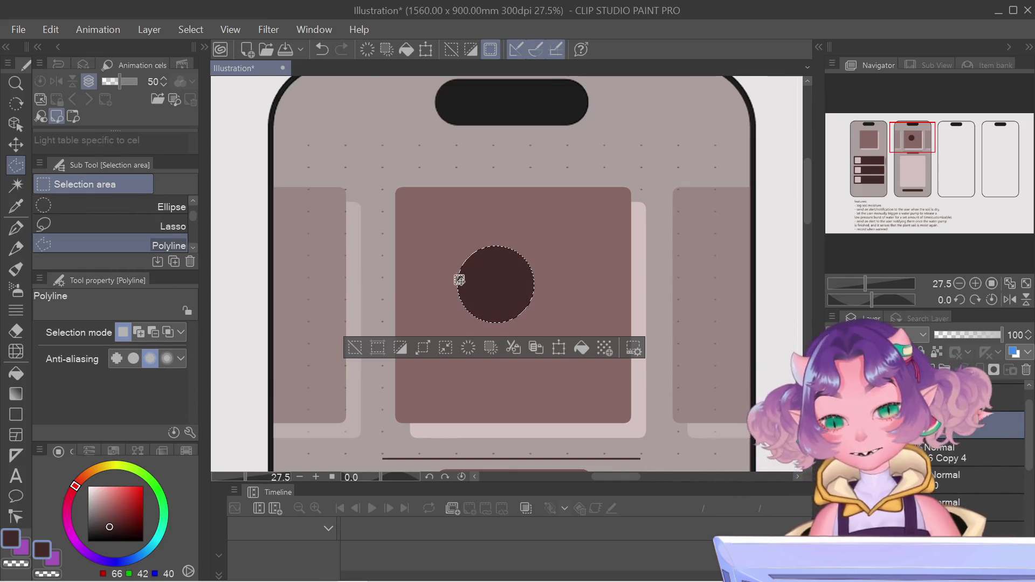
Add a pointed polyline tip above the brown circle to form a droplet shape
click(457, 280)
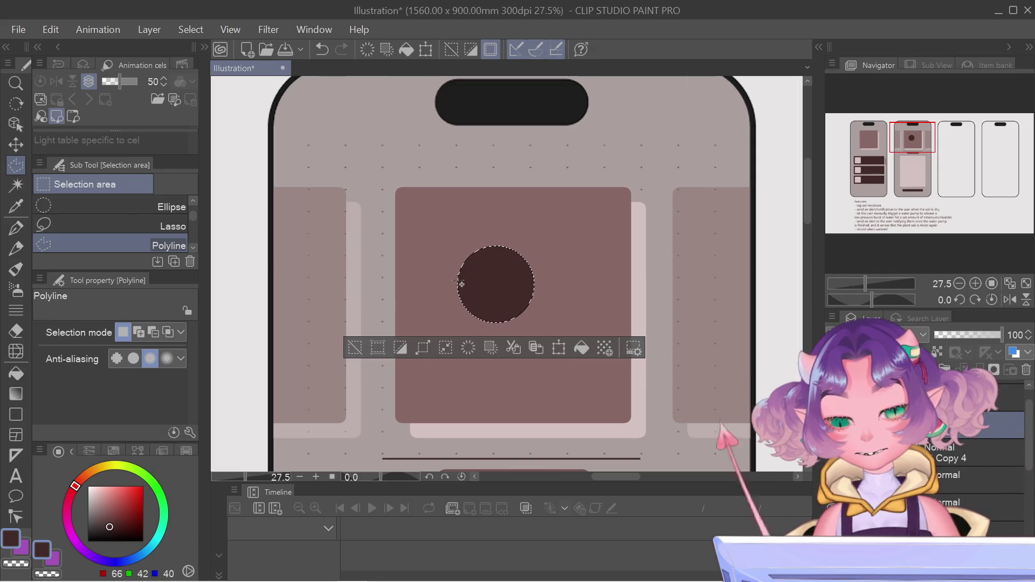
click(457, 191)
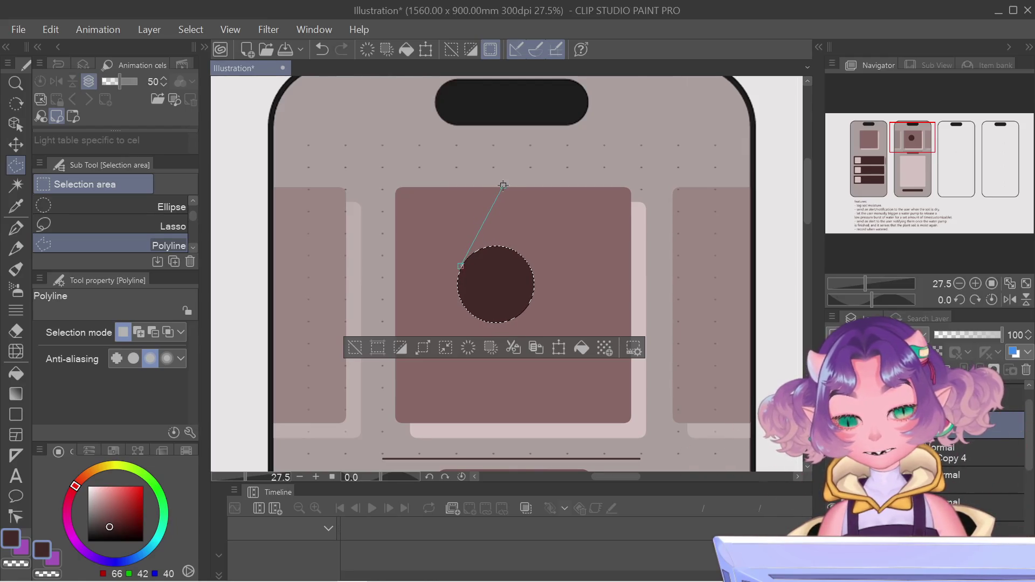
click(503, 282)
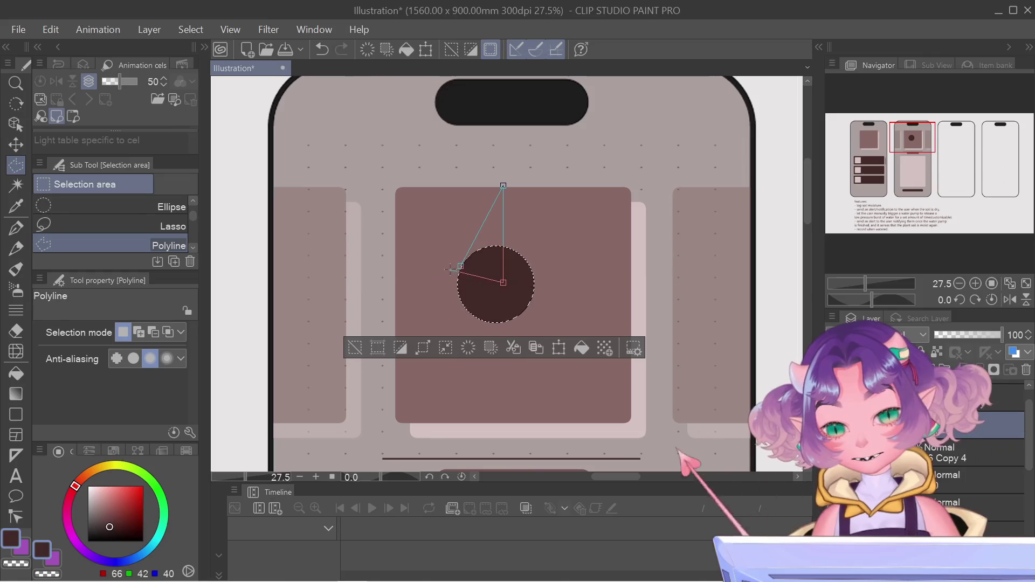
click(461, 266)
key(ctrl+z)
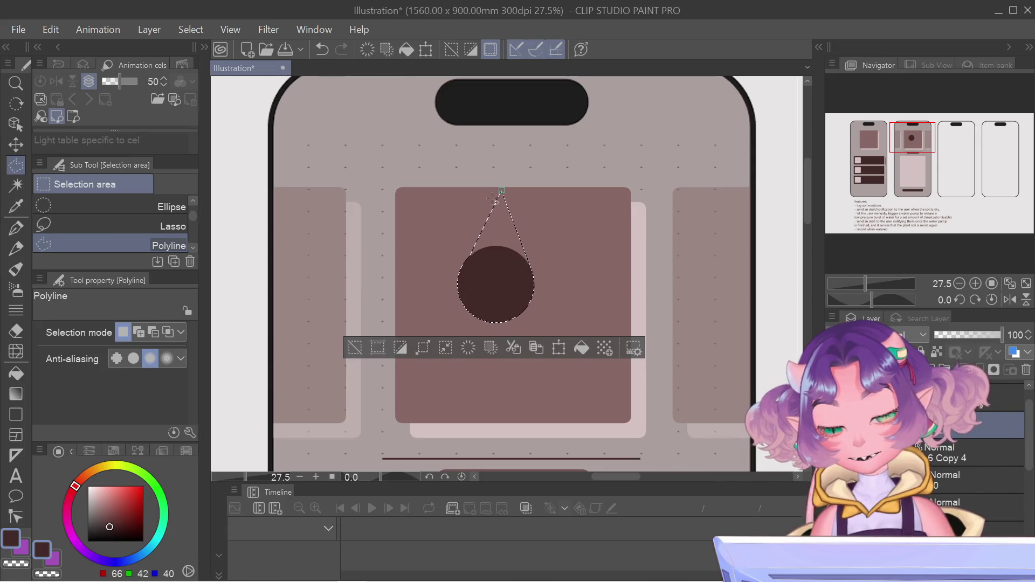
click(498, 278)
scroll(509, 289, down, 5)
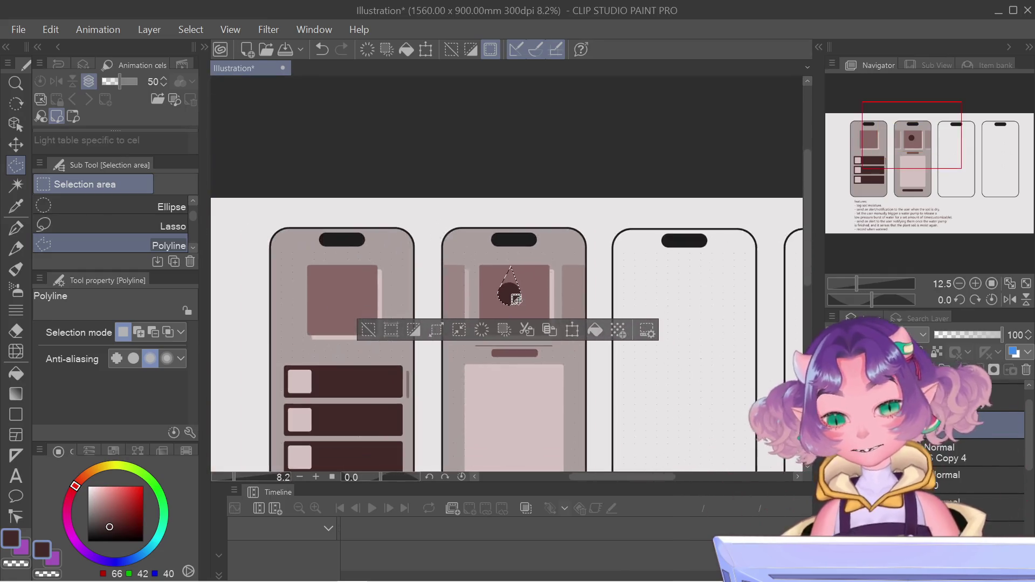
key(g)
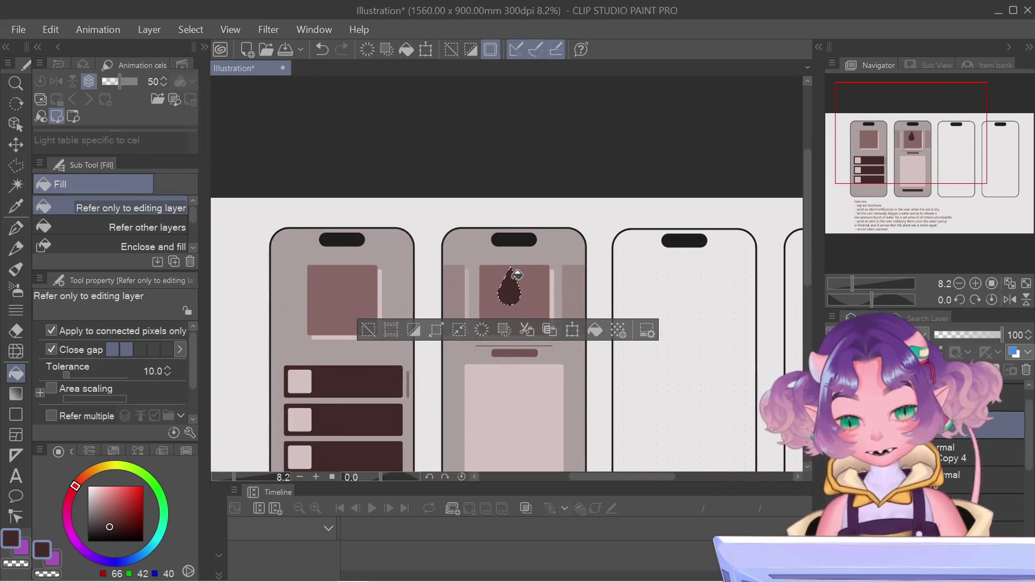
key(m)
click(119, 206)
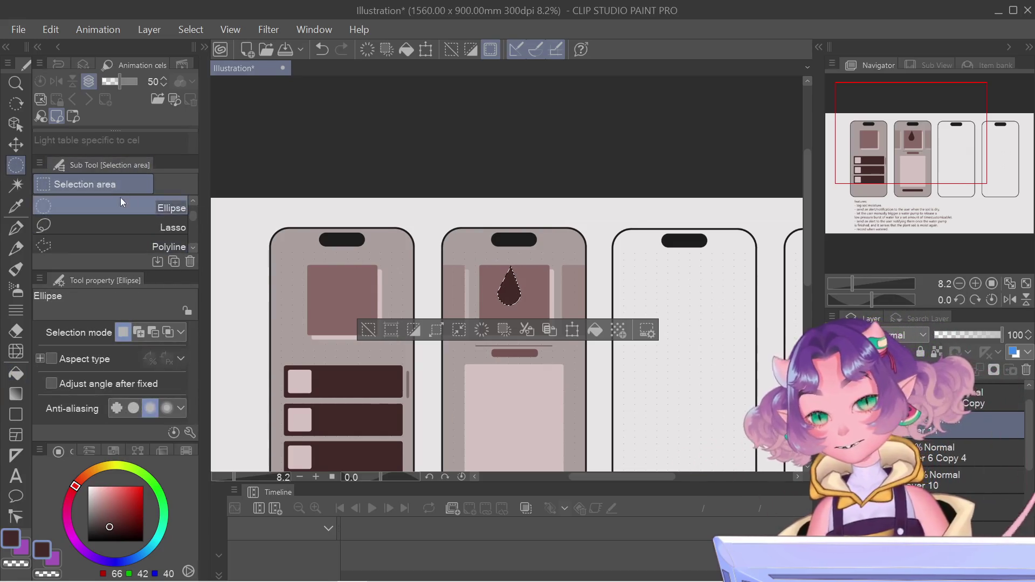
Deselect, rotate the teardrop slightly clockwise, and nudge it upward in the card
key(ctrl+d)
key(ctrl+t)
scroll(467, 271, up, 4)
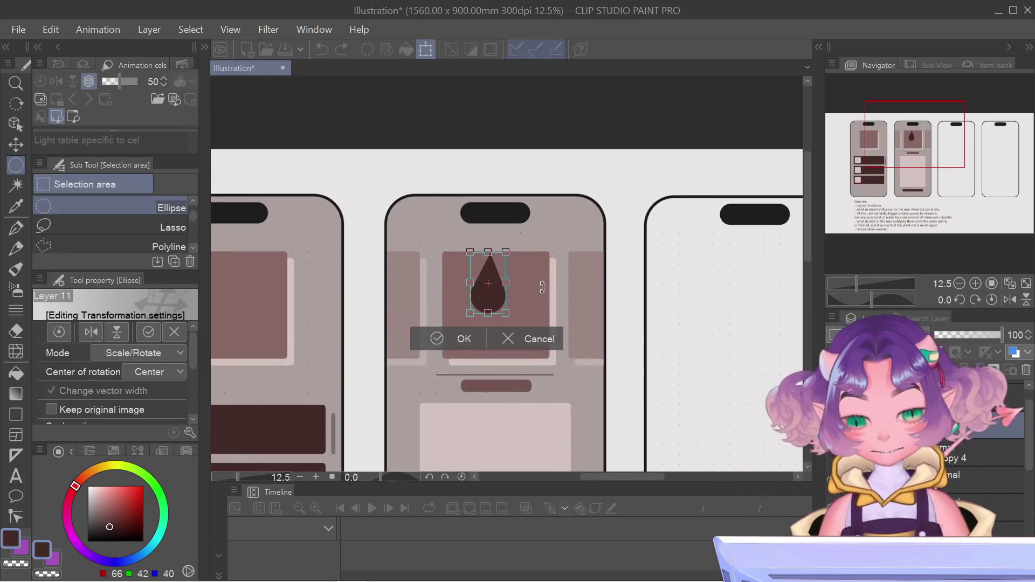
mouse_move(494, 210)
mouse_down()
mouse_move(492, 199)
mouse_move(464, 246)
mouse_move(472, 303)
mouse_up()
key(Return)
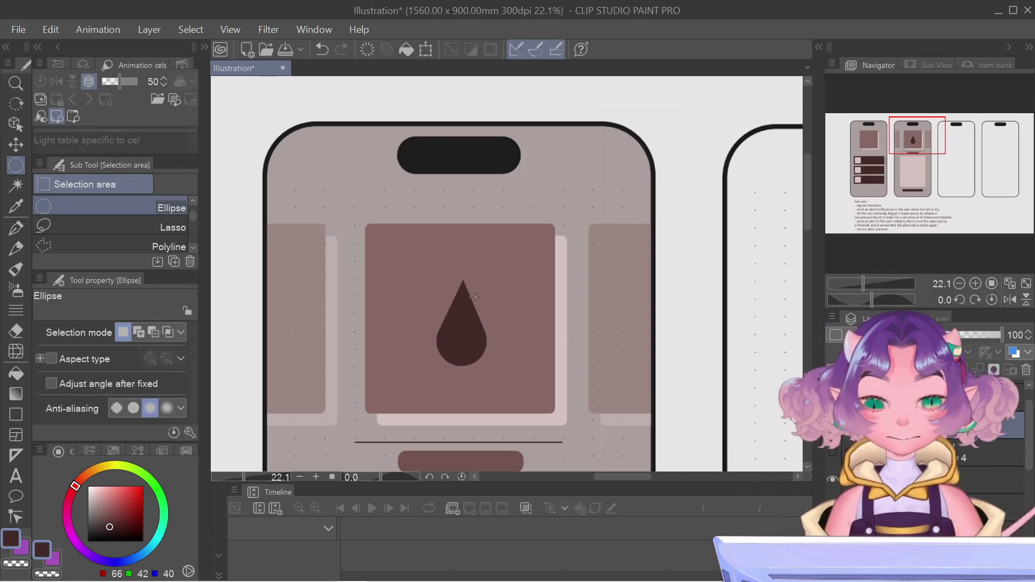
key(ctrl+t)
key(Up)
key(Up)
key(Up)
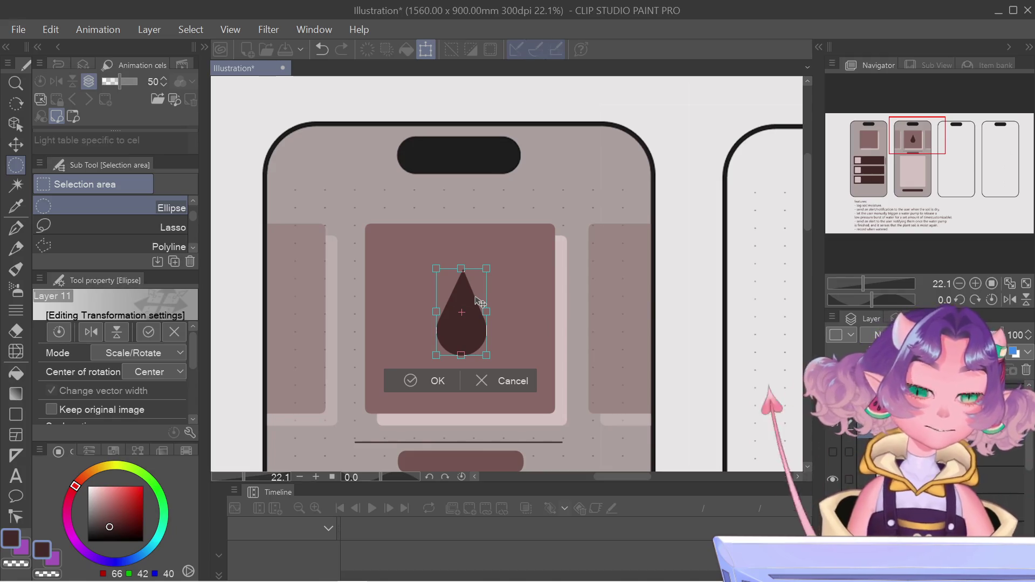
key(Return)
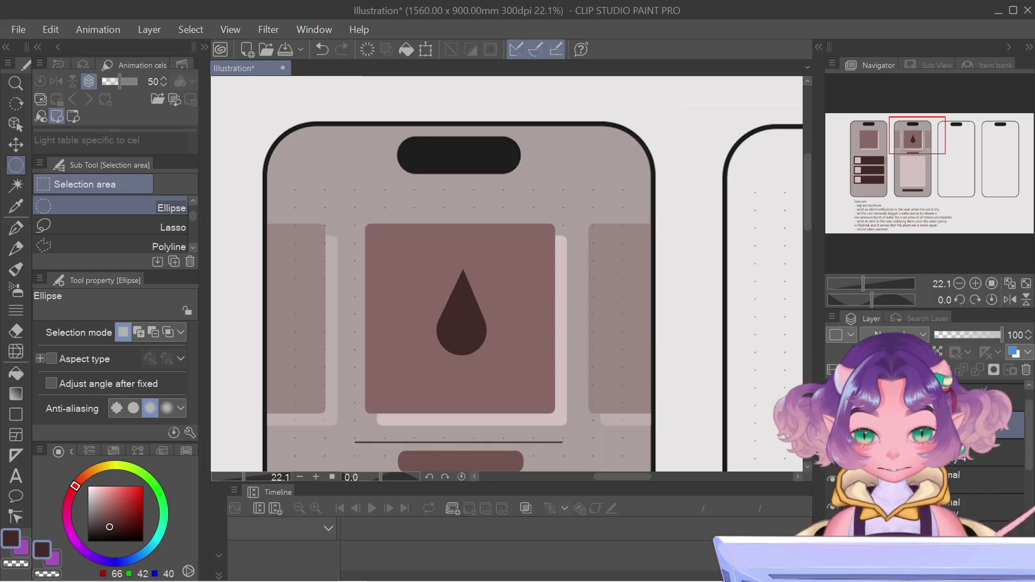
Zoom out to all mockups and select the working layer inside its Layer panel folder
scroll(591, 341, down, 3)
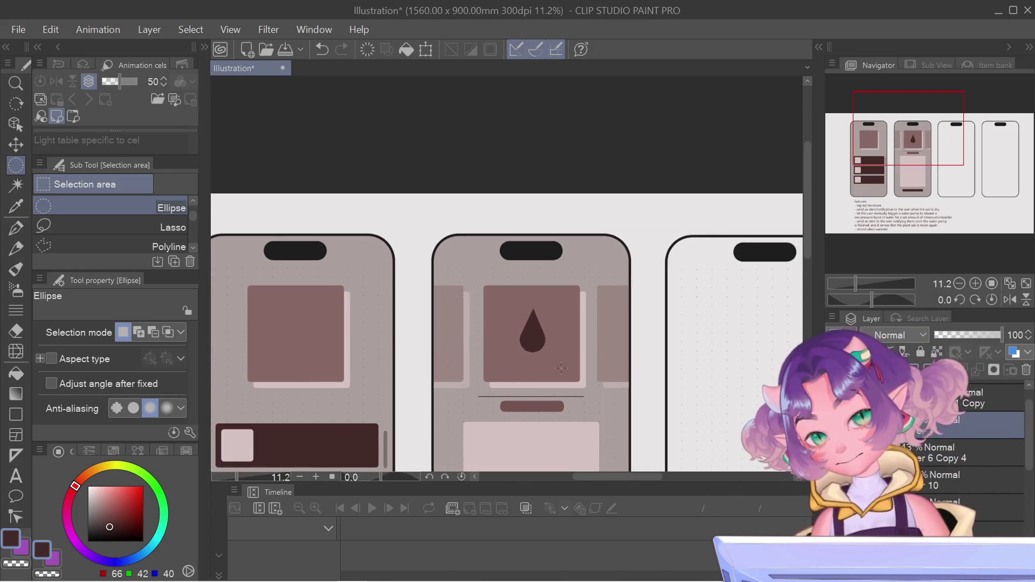
scroll(605, 312, down, 2)
drag(927, 153, 939, 174)
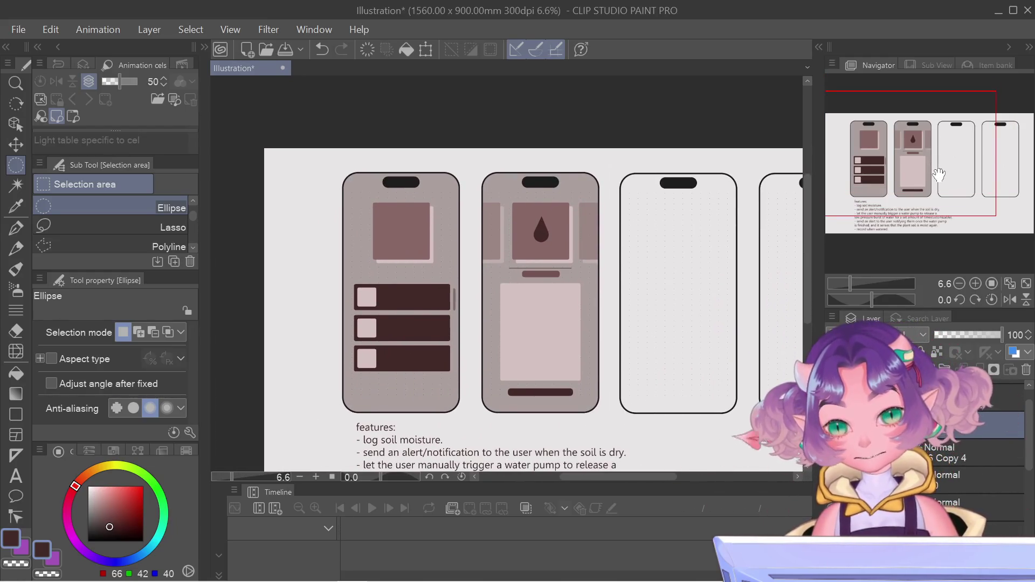
scroll(462, 308, up, 2)
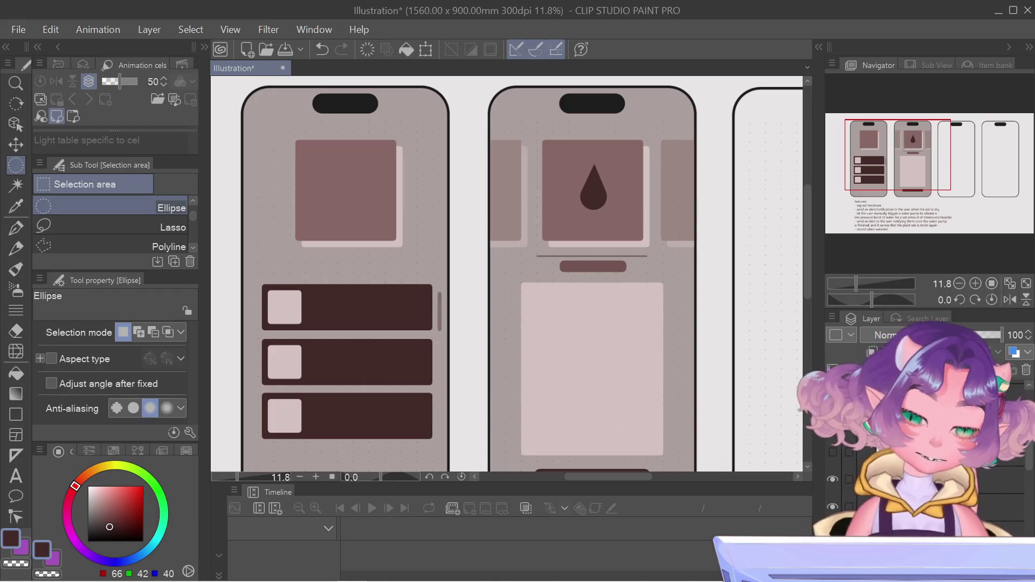
click(863, 451)
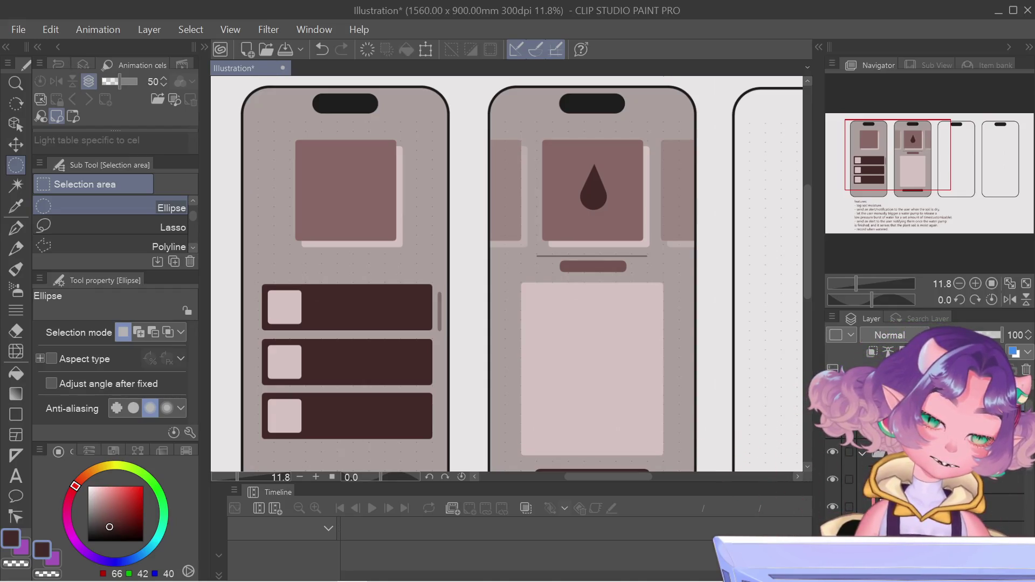
click(884, 479)
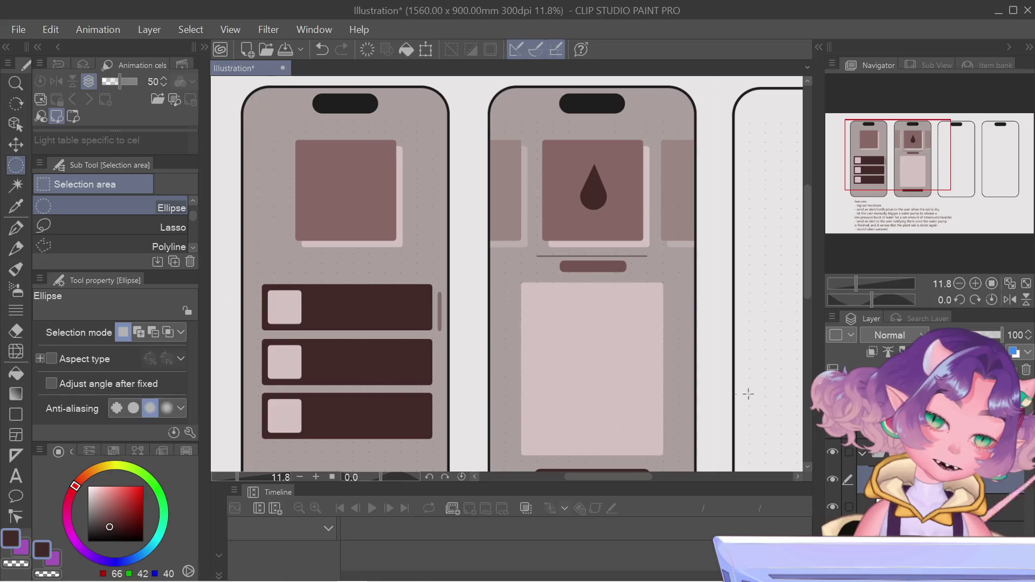
drag(462, 330, 582, 307)
Pick a lighter brown, shrink the Gouache brush, and paint a sprout in the first square
scroll(554, 258, up, 4)
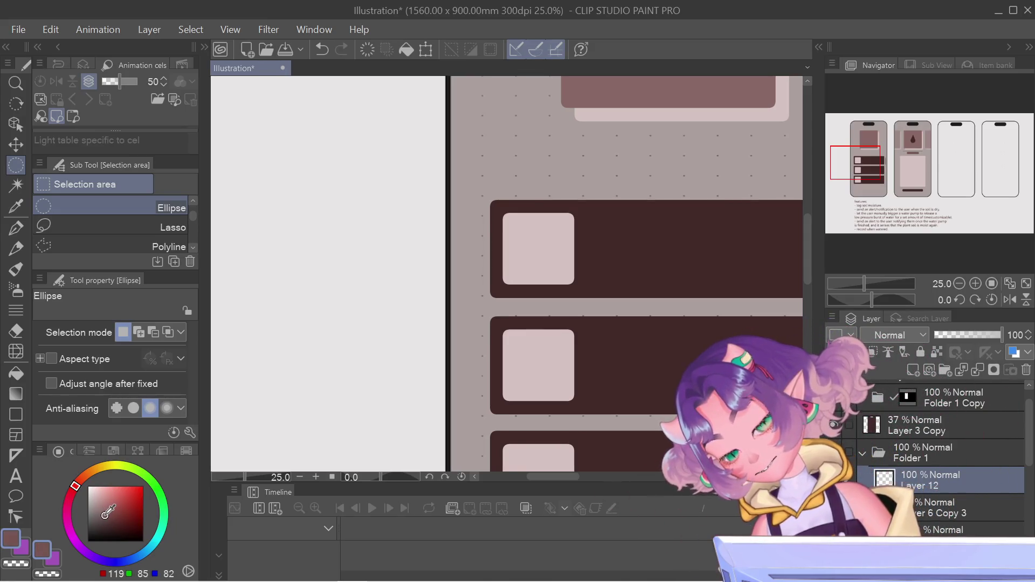
click(106, 514)
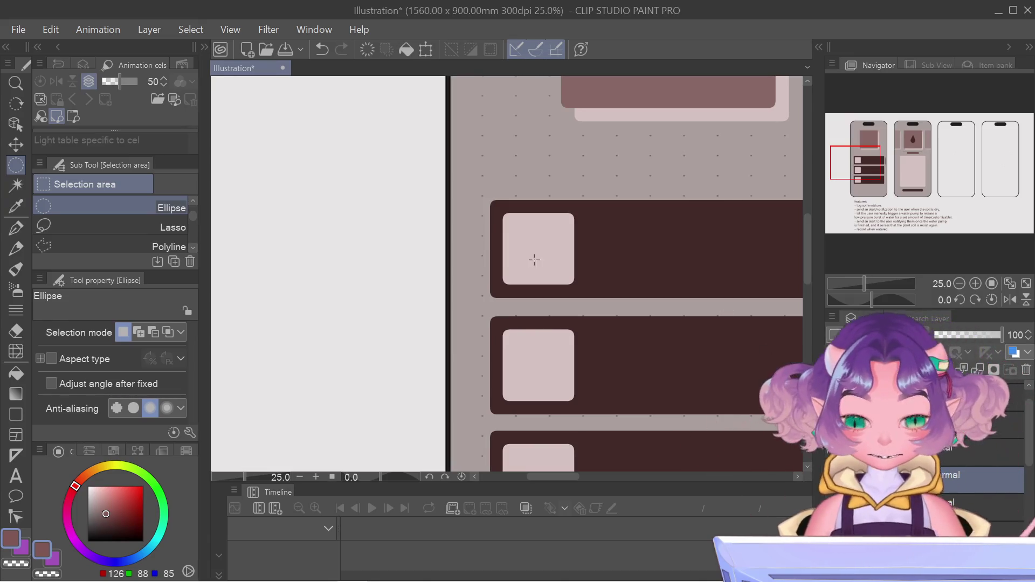
key(p)
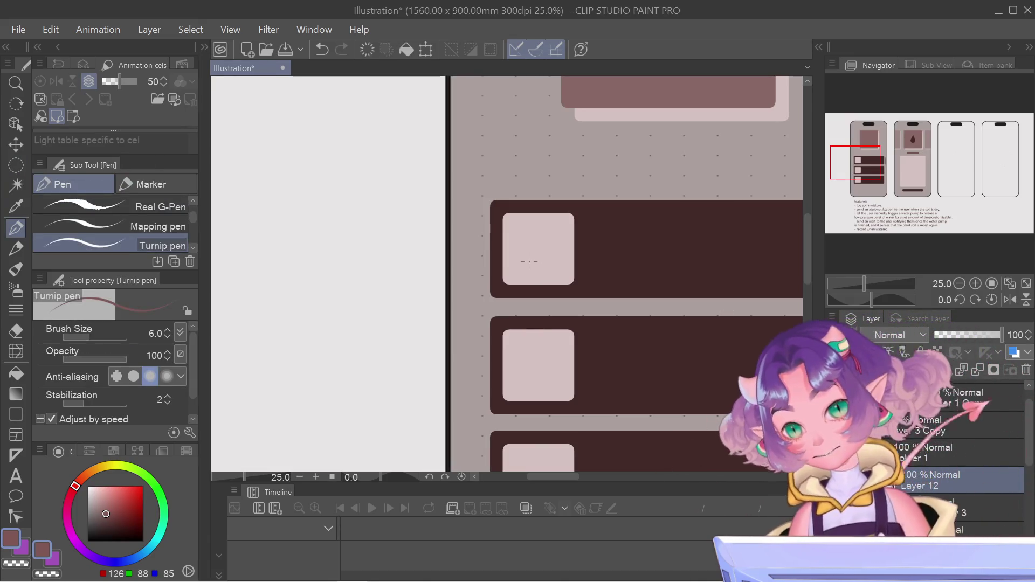
key(b)
key(b)
key(b)
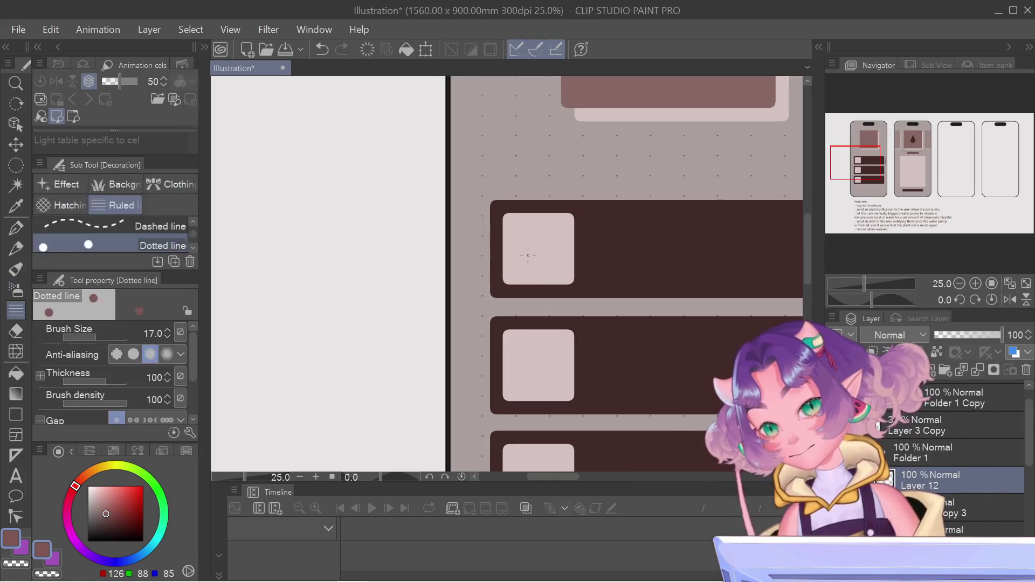
key(bracketleft)
key(bracketleft)
key(bracketleft)
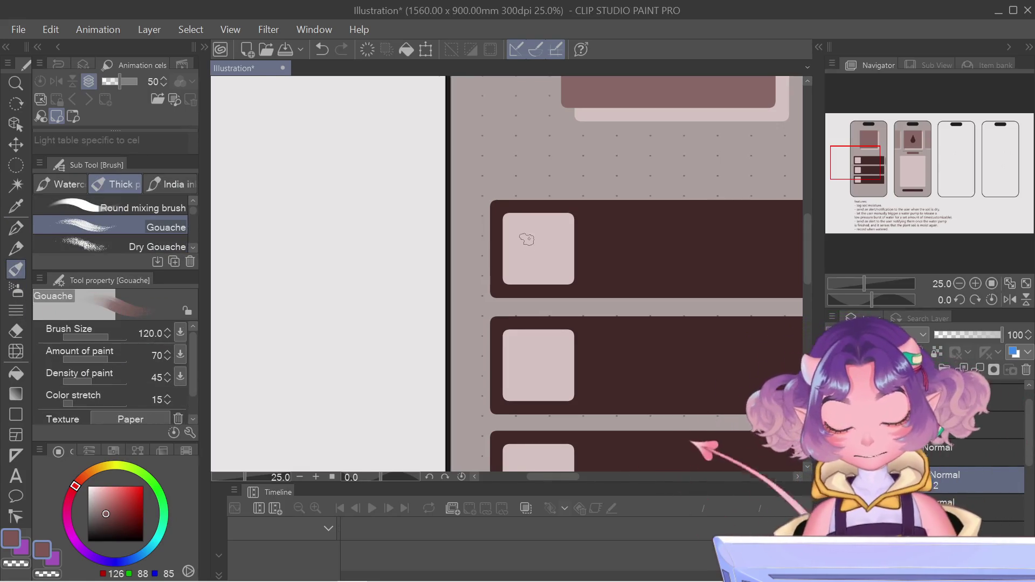
key(bracketleft)
mouse_move(516, 243)
mouse_down()
mouse_move(555, 247)
mouse_move(535, 264)
mouse_up()
key(ctrl+z)
key(ctrl+z)
key(ctrl+z)
key(ctrl+z)
key(ctrl+z)
key(ctrl+z)
key(ctrl+z)
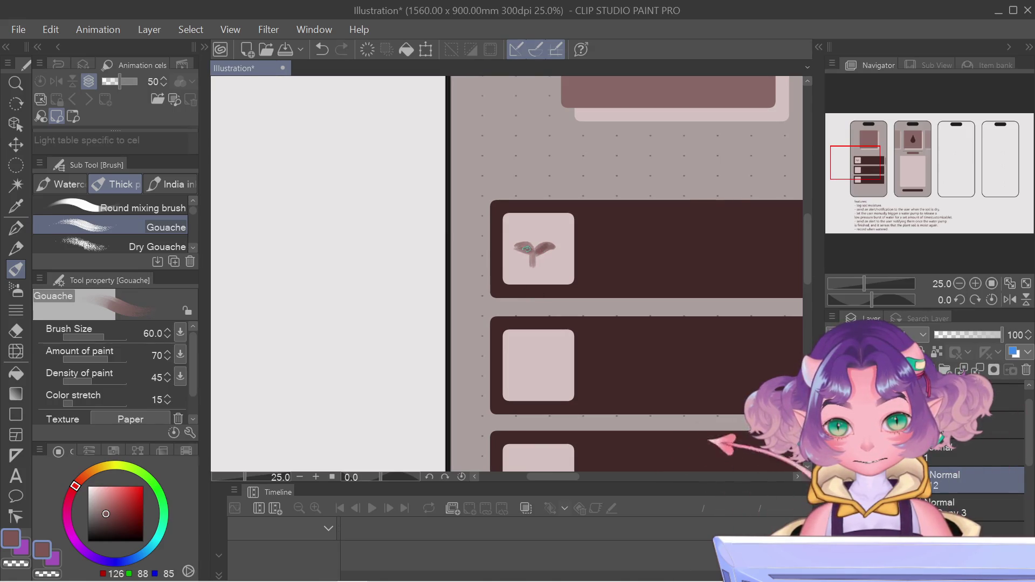
key(ctrl+z)
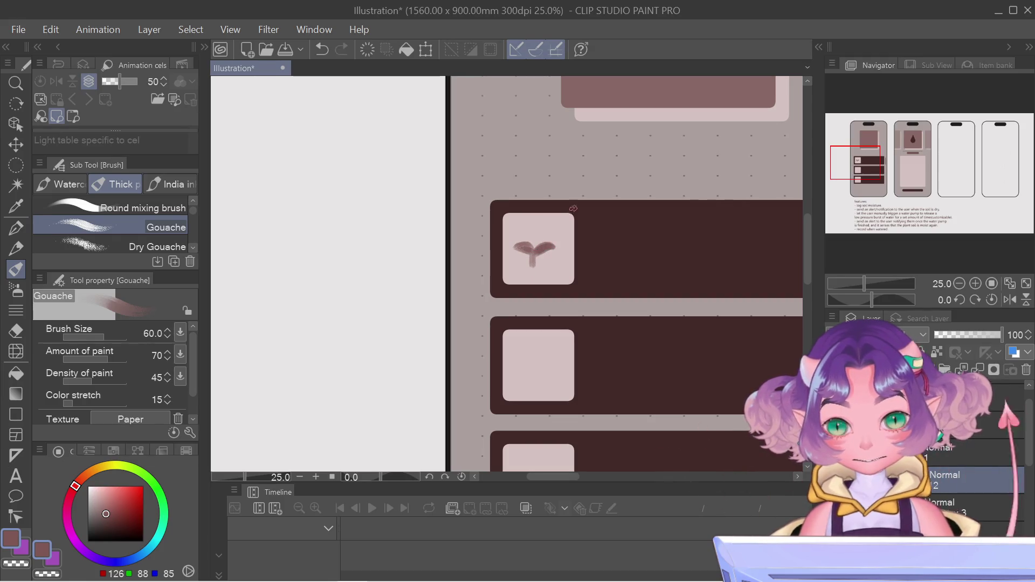
Switch to the Hard eraser and adjust its size to tidy the sprout
key(w)
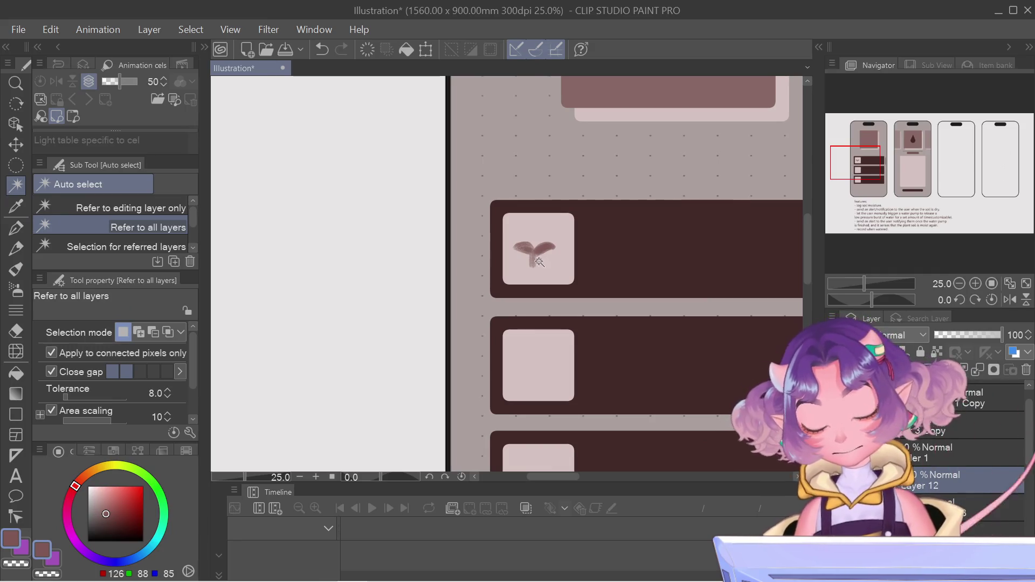
key(e)
key(bracketleft)
key(bracketleft)
key(bracketleft)
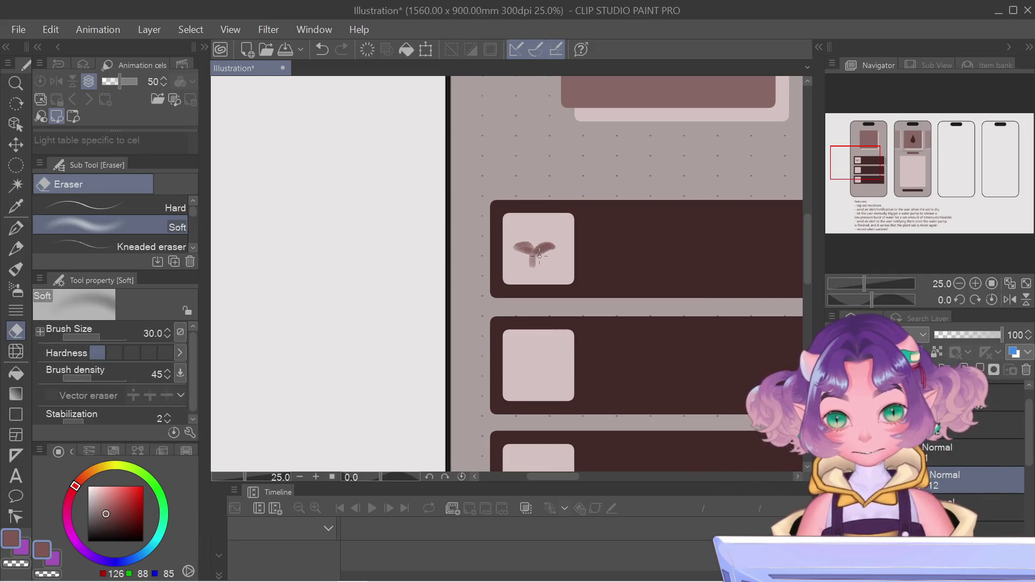
click(114, 208)
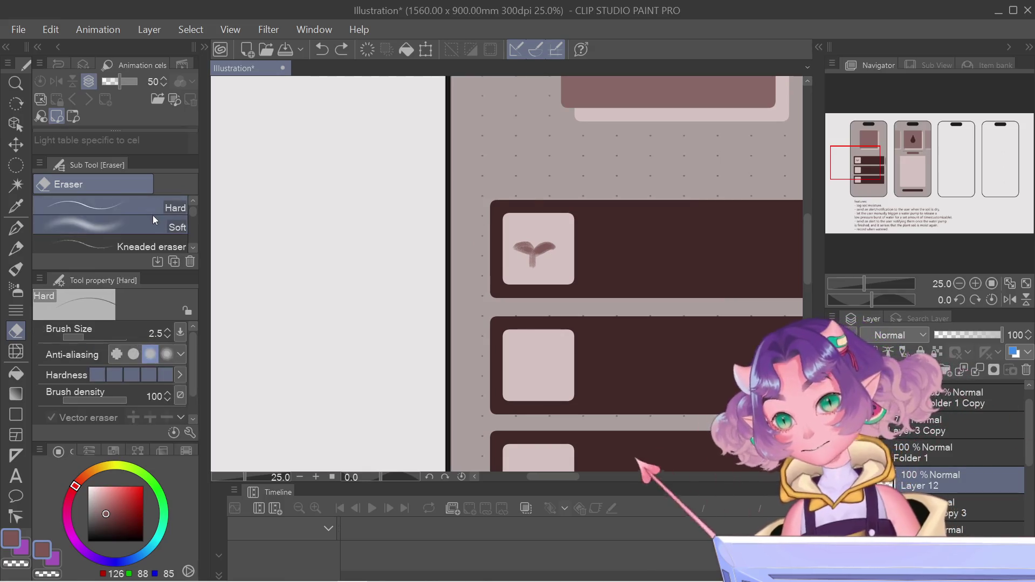
key(ctrl+z)
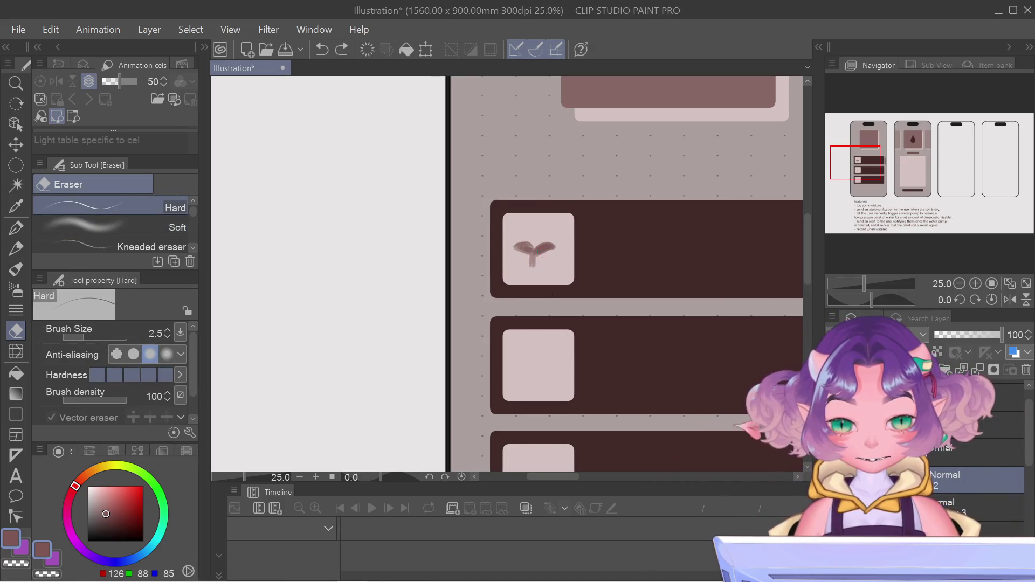
key(bracketright)
key(bracketright)
key(bracketright)
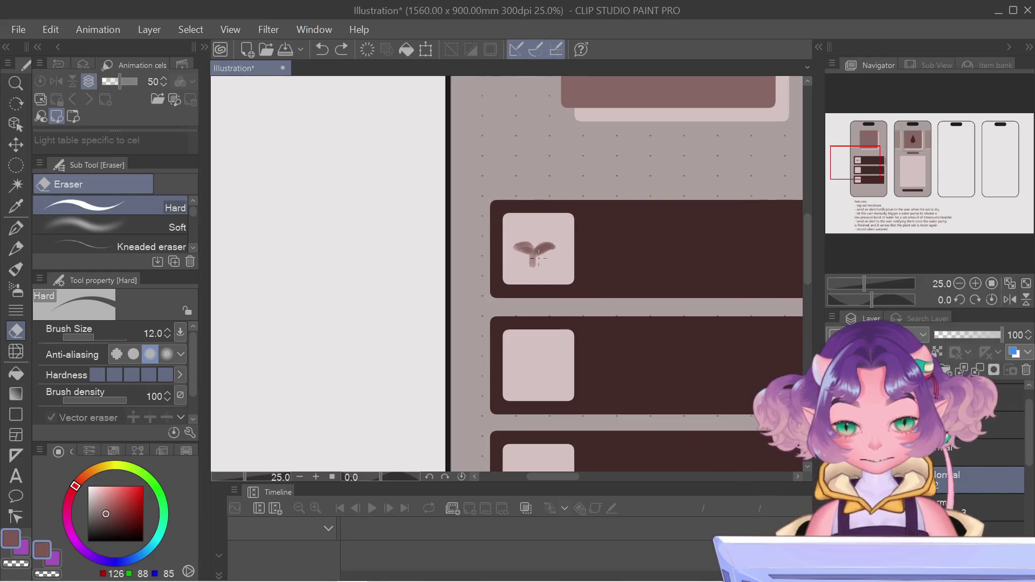
key(bracketright)
key(bracketright)
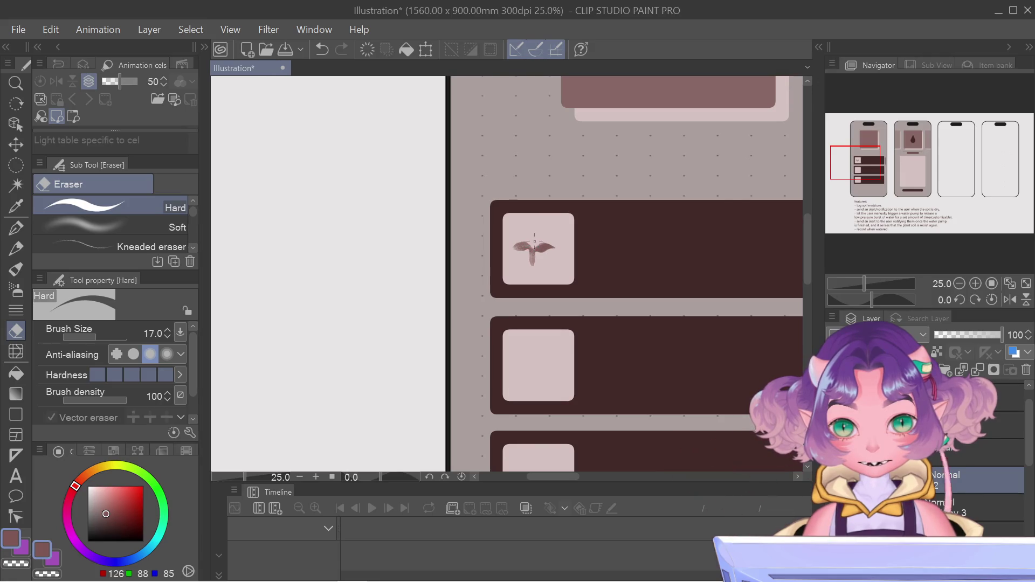
Draw a dark vertical stem beneath the sprout's two leaves with the pen
key(p)
key(bracketright)
key(bracketright)
key(bracketright)
key(bracketleft)
key(bracketleft)
key(bracketleft)
key(bracketright)
key(bracketright)
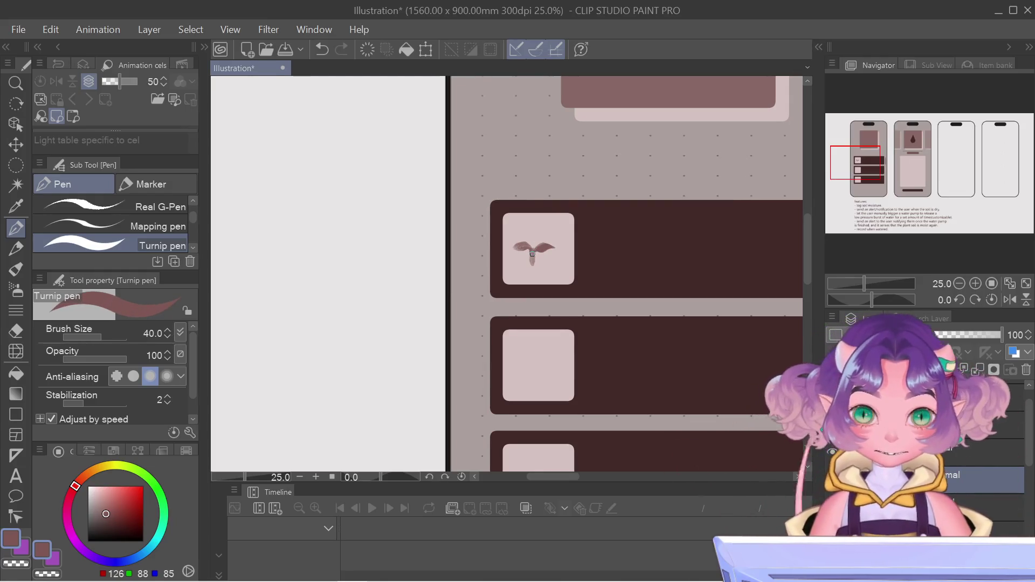
drag(532, 252, 532, 265)
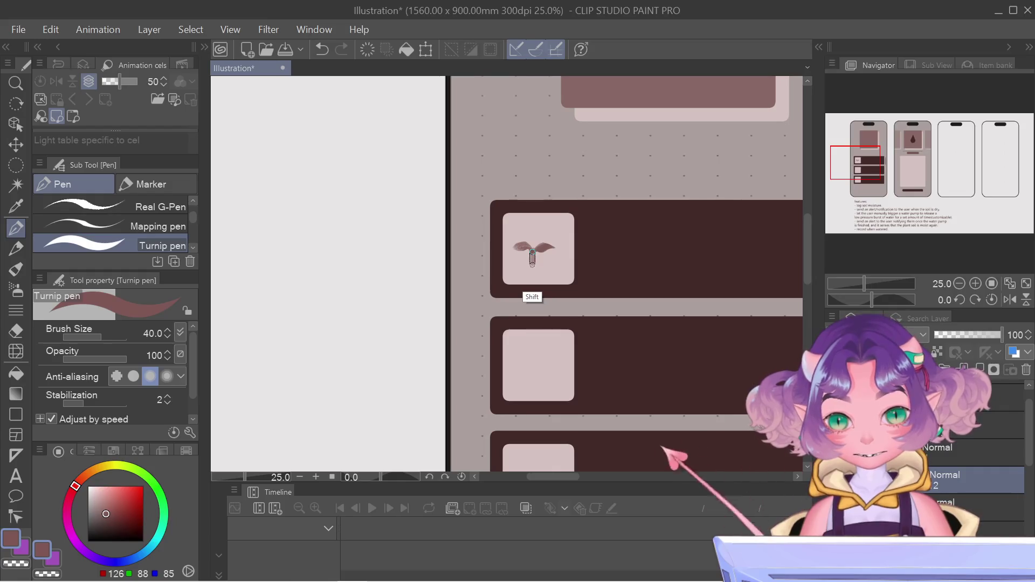
scroll(569, 292, down, 4)
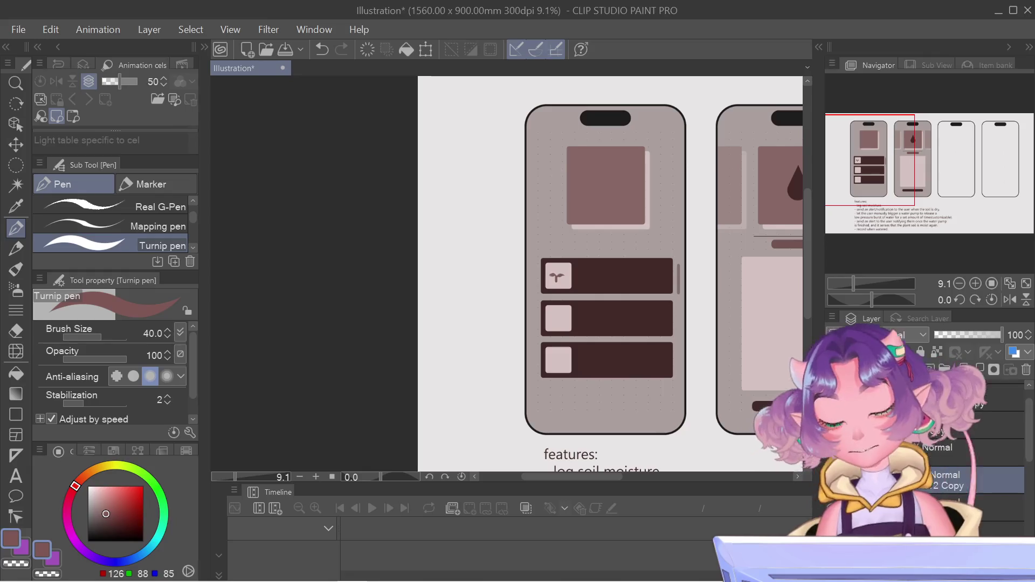
Bring up the sprout layer's right-click options menu, dismissing it without changes
right_click(849, 480)
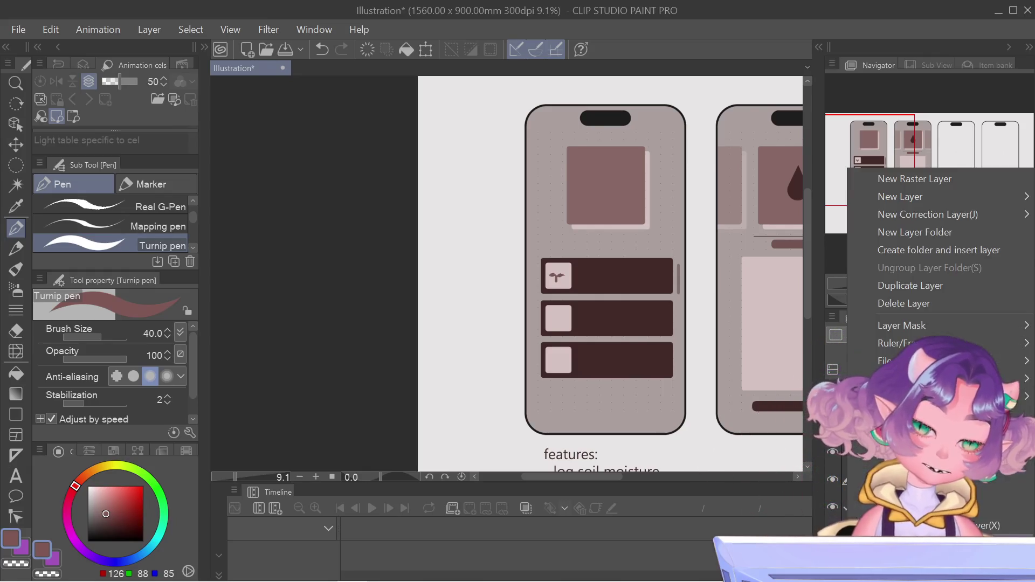
key(Escape)
right_click(849, 479)
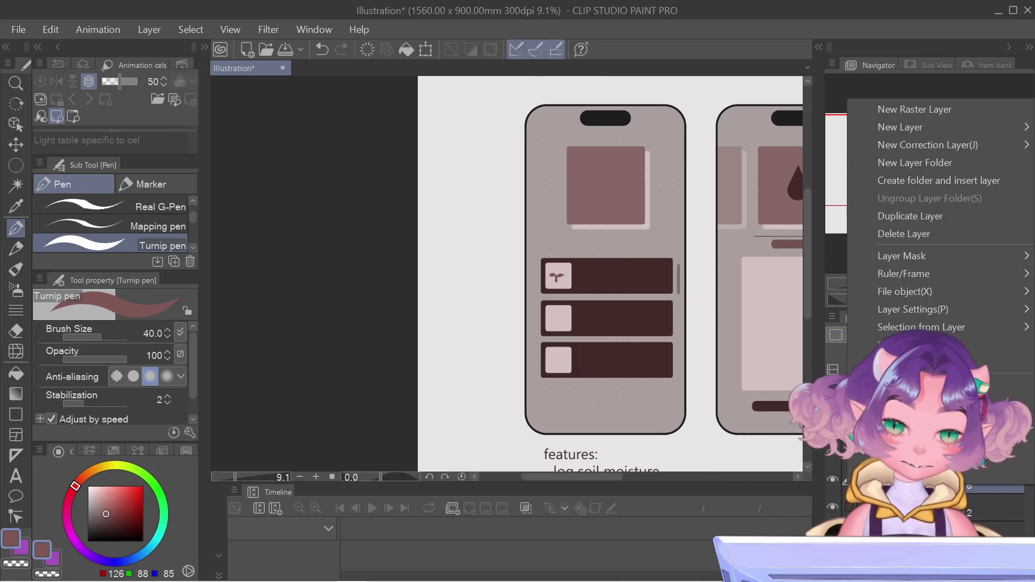
key(Escape)
right_click(849, 480)
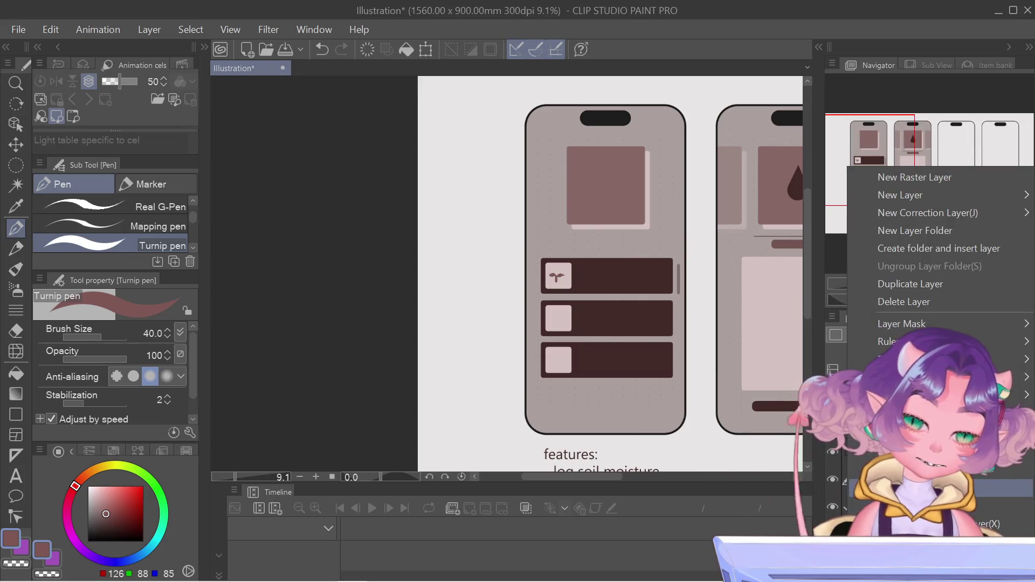
key(Escape)
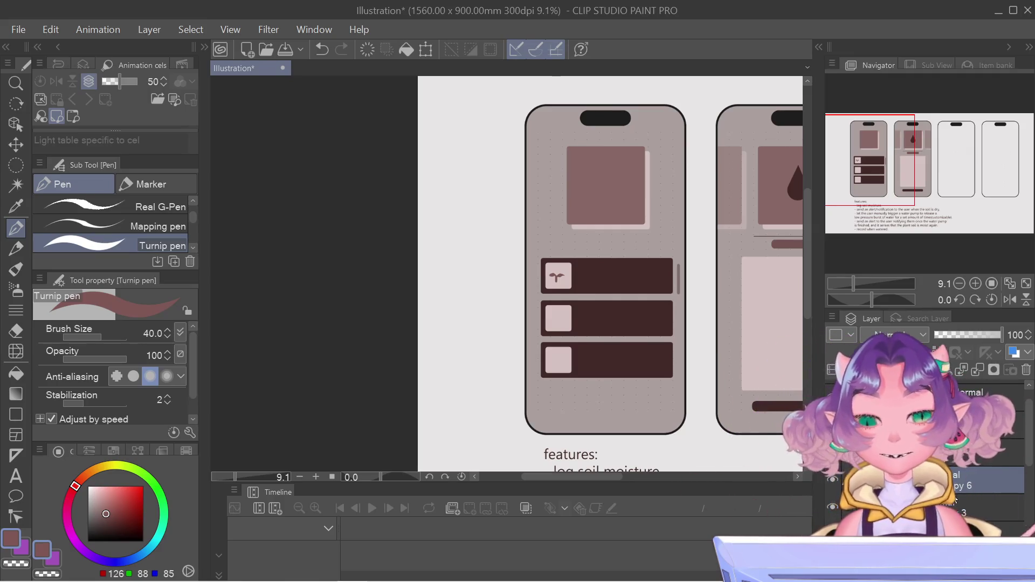
Apply a Ctrl+T transform to the sprout icon, committing it within its square
scroll(555, 218, up, 5)
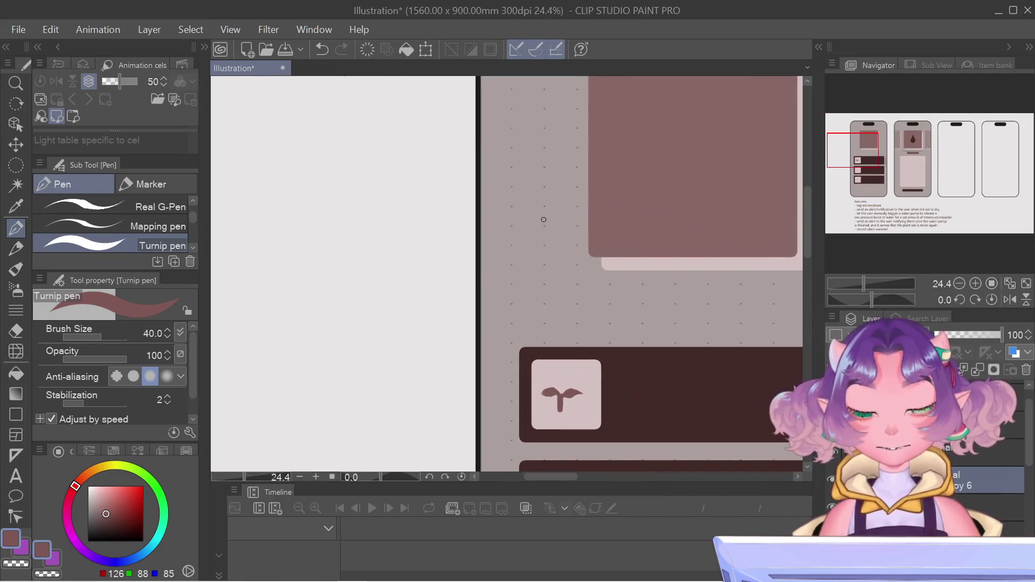
scroll(567, 386, down, 5)
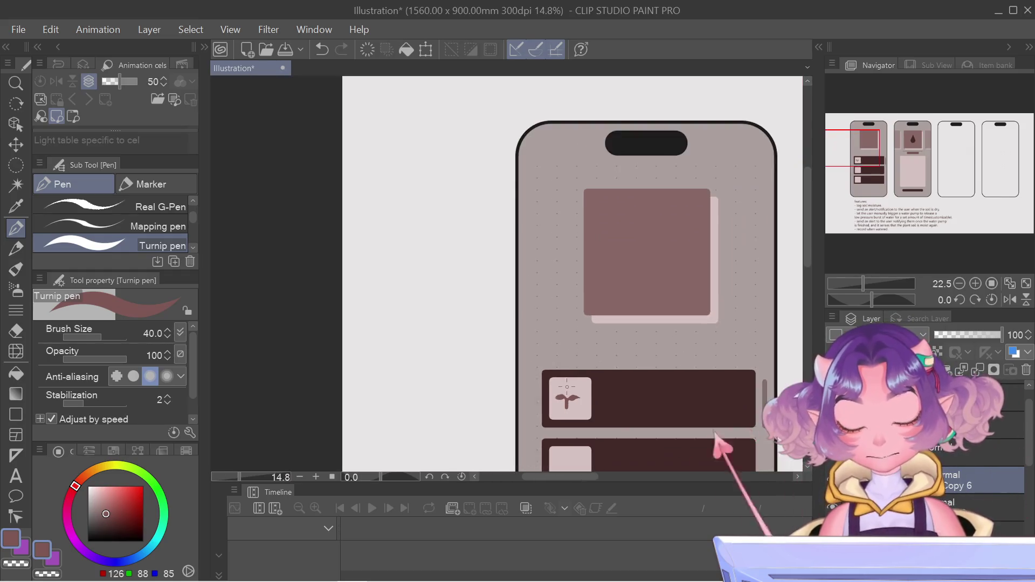
scroll(647, 383, down, 1)
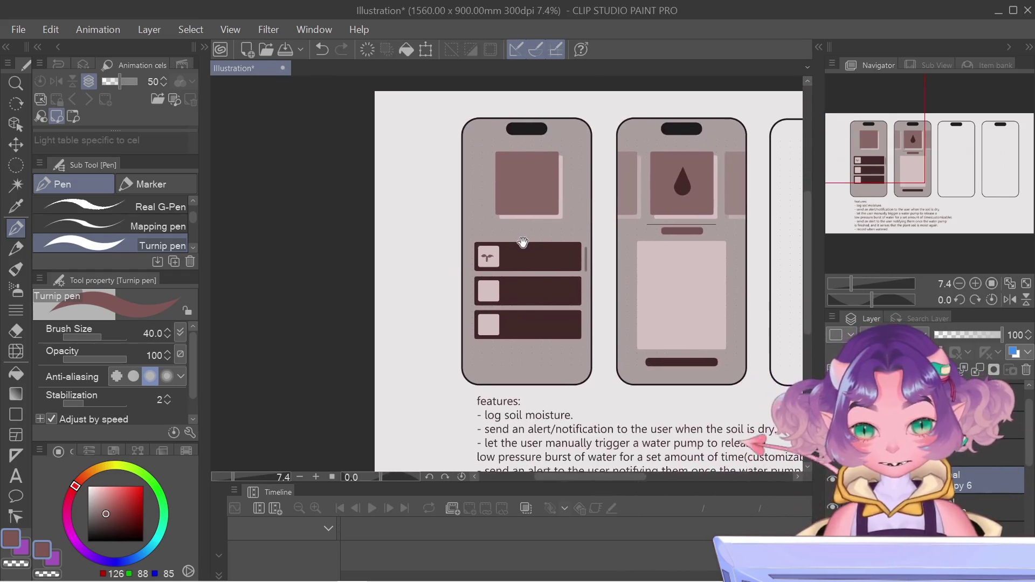
key(ctrl+t)
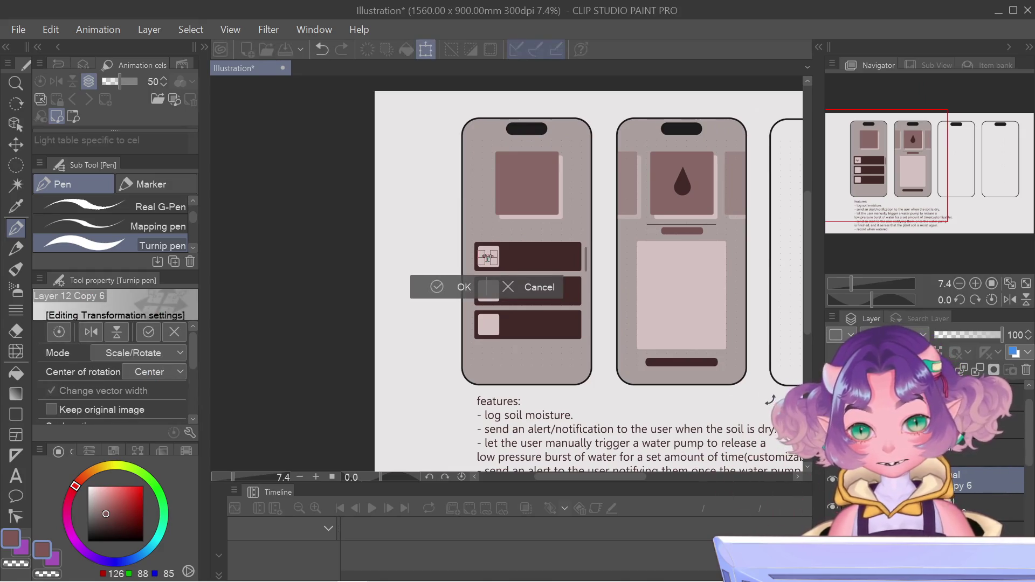
key(Return)
key(ctrl+t)
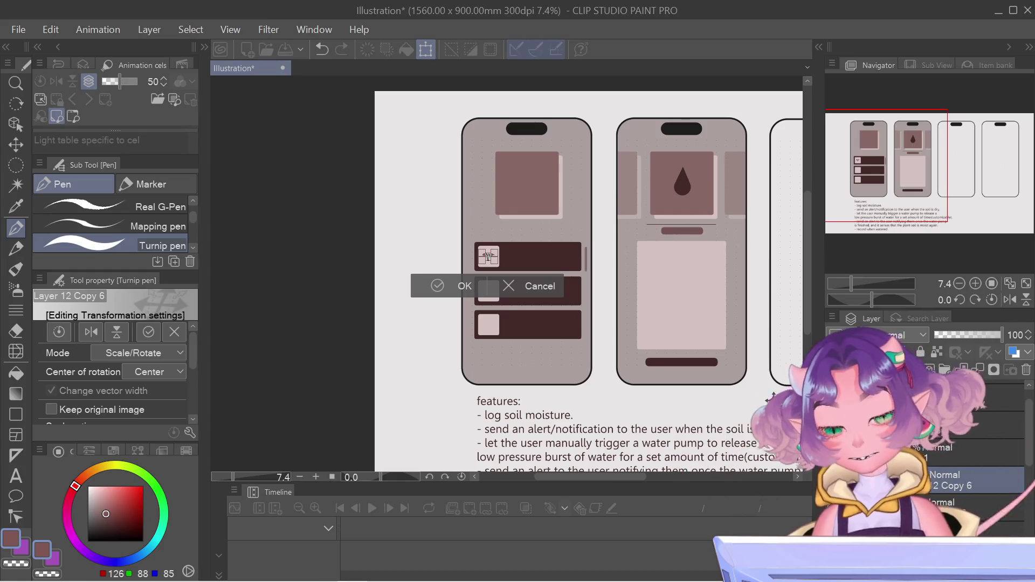
key(Return)
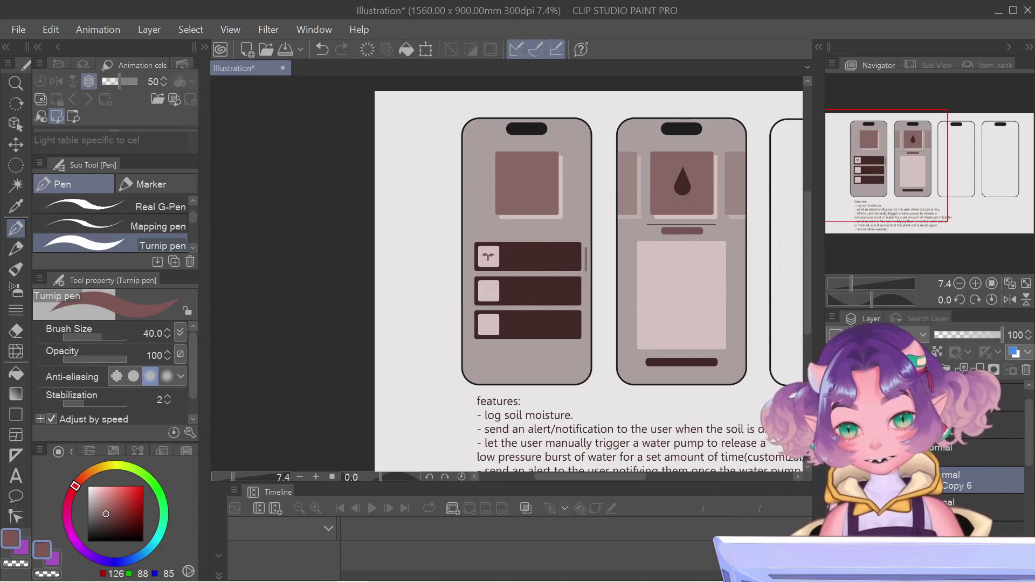
scroll(367, 295, up, 5)
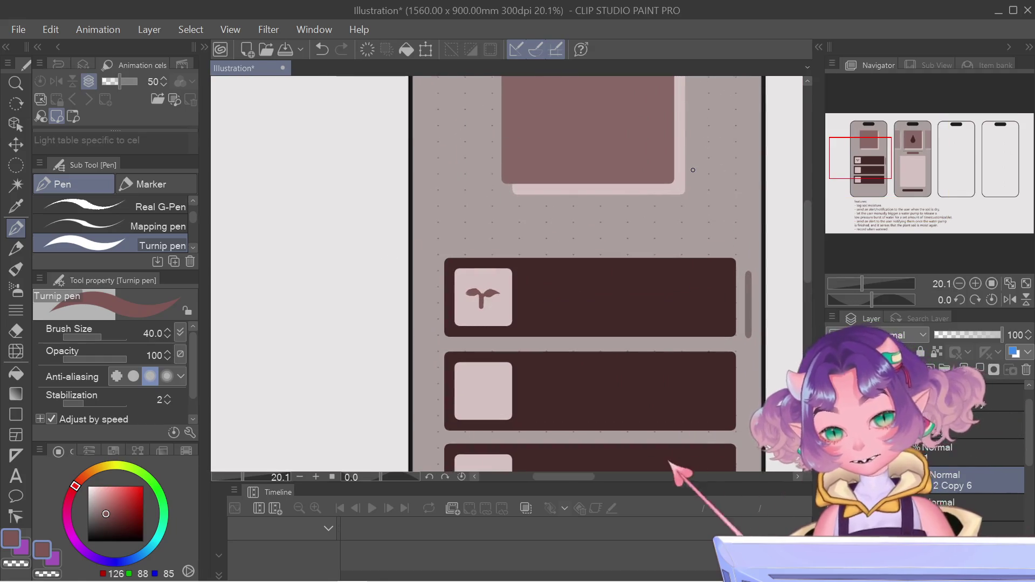
Trim the sprout's right leaf edge with the Hard eraser, undoing and redoing the stroke
key(e)
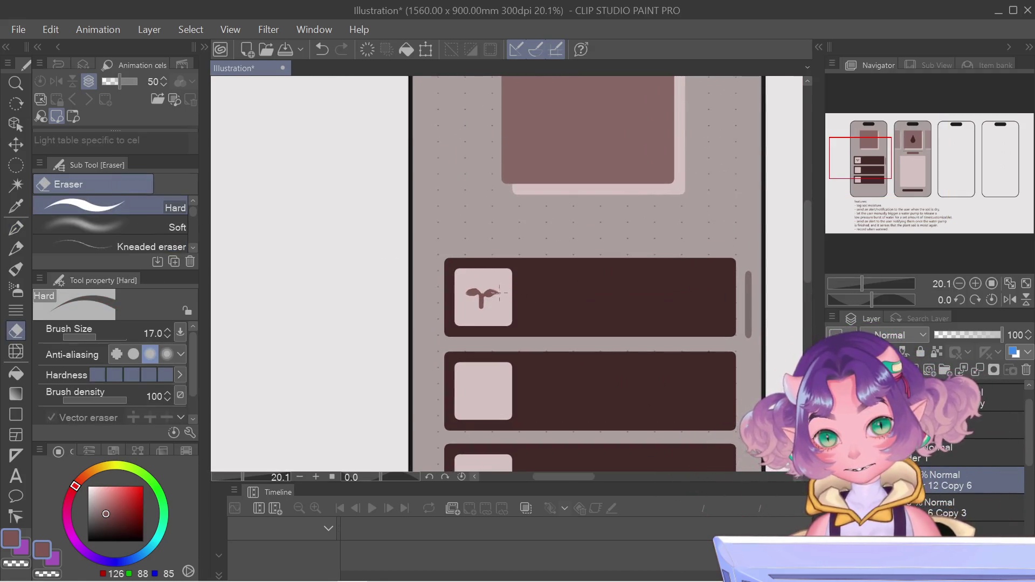
drag(495, 299, 484, 300)
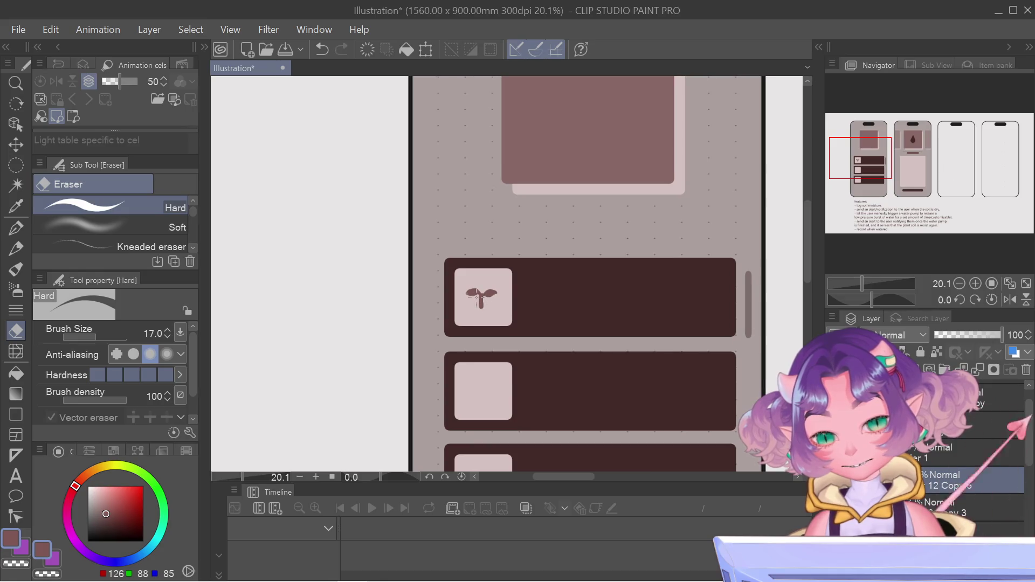
key(ctrl+z)
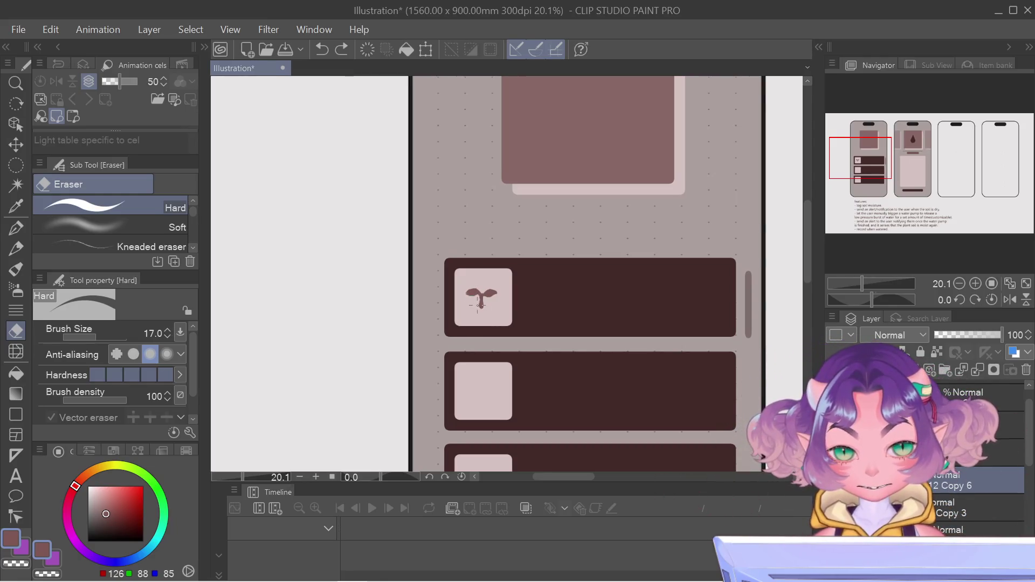
key(ctrl+y)
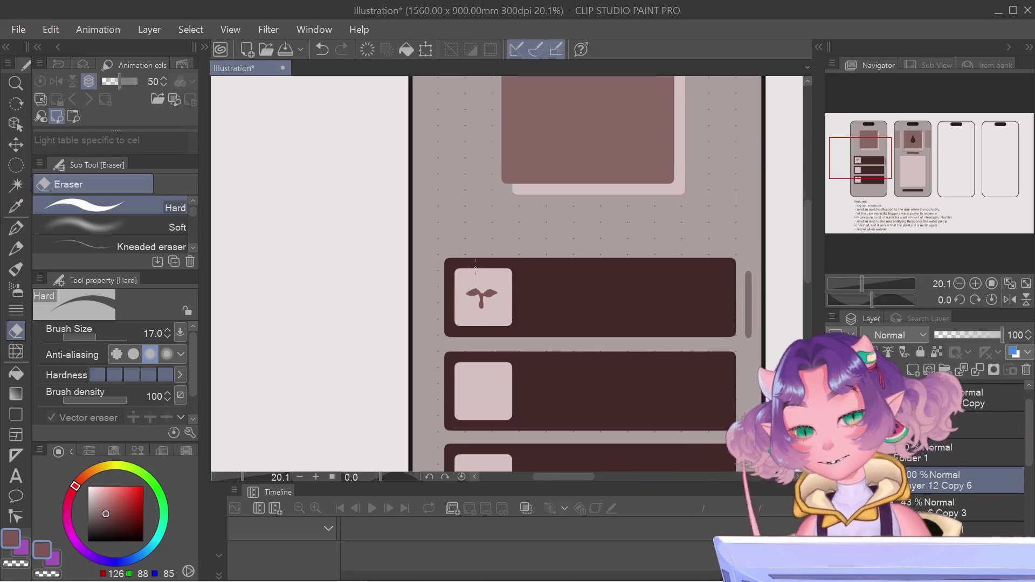
scroll(475, 265, down, 5)
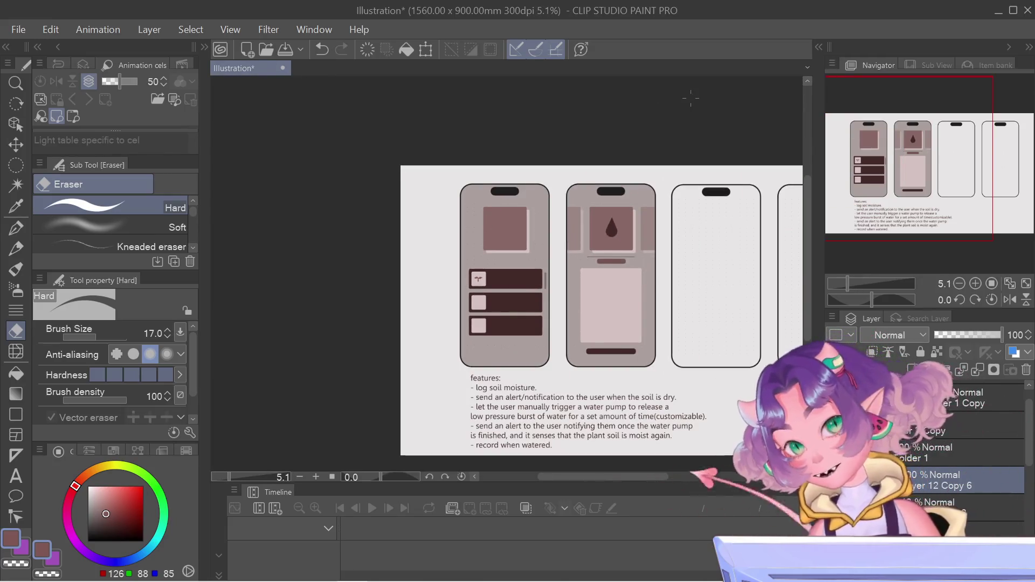
Drag a corner of Layer 12 Copy 6 outward to enlarge the sprout, then commit
key(ctrl+t)
scroll(555, 120, up, 1)
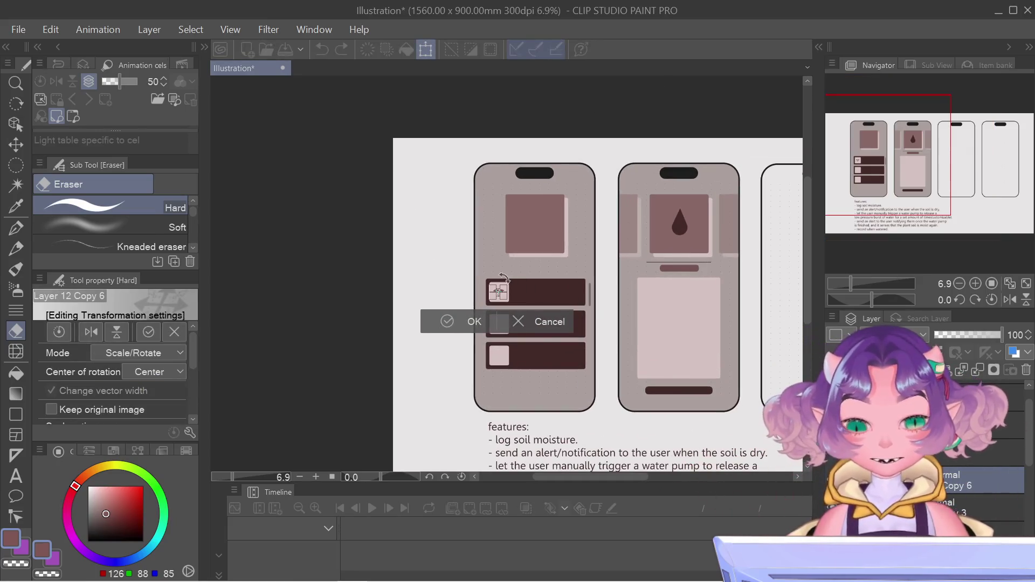
drag(507, 281, 523, 248)
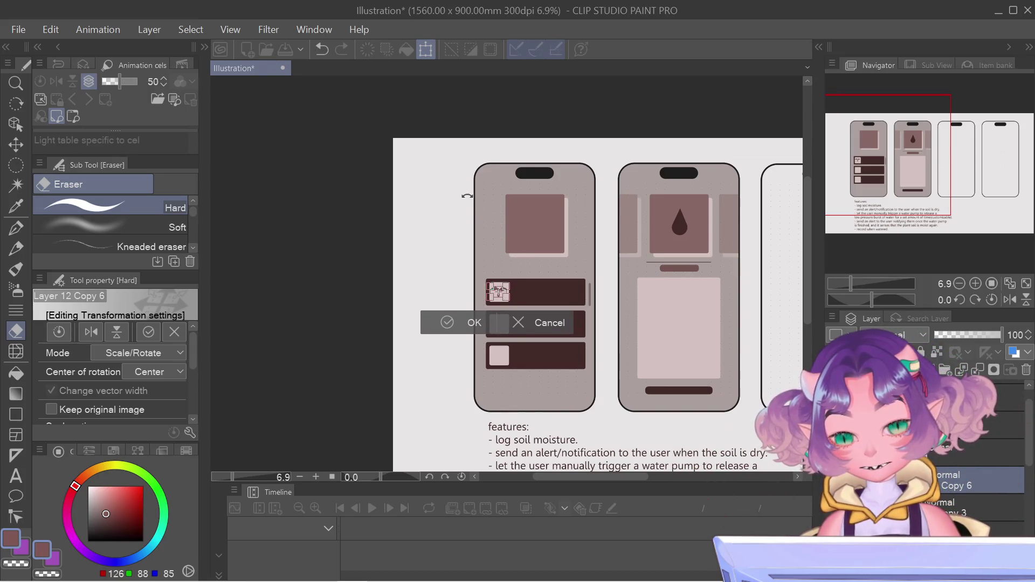
key(Return)
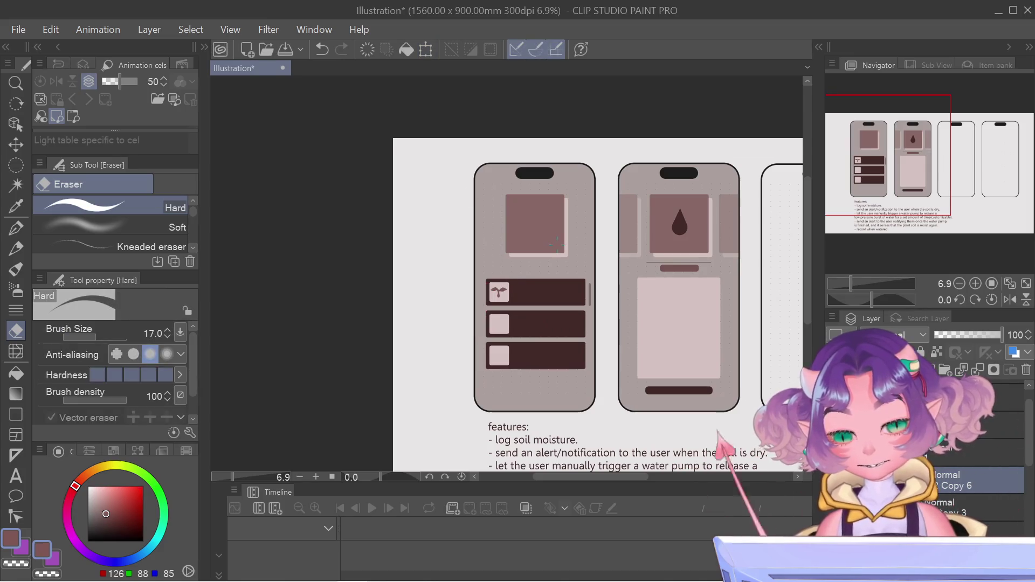
scroll(557, 244, down, 1)
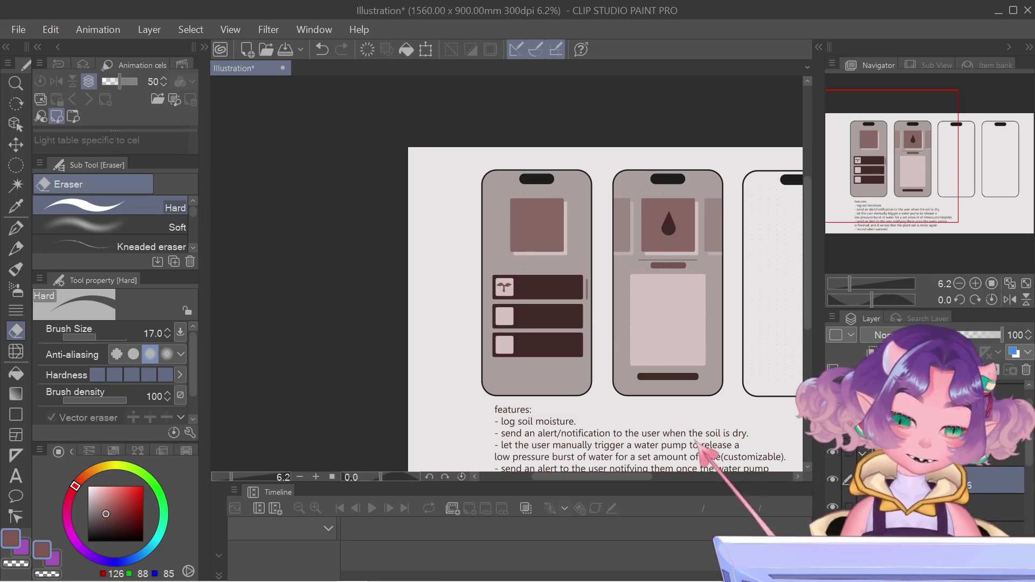
Copy the sprout icon layer and move the copy into the second list row's square
right_click(850, 480)
click(910, 211)
scroll(474, 299, up, 3)
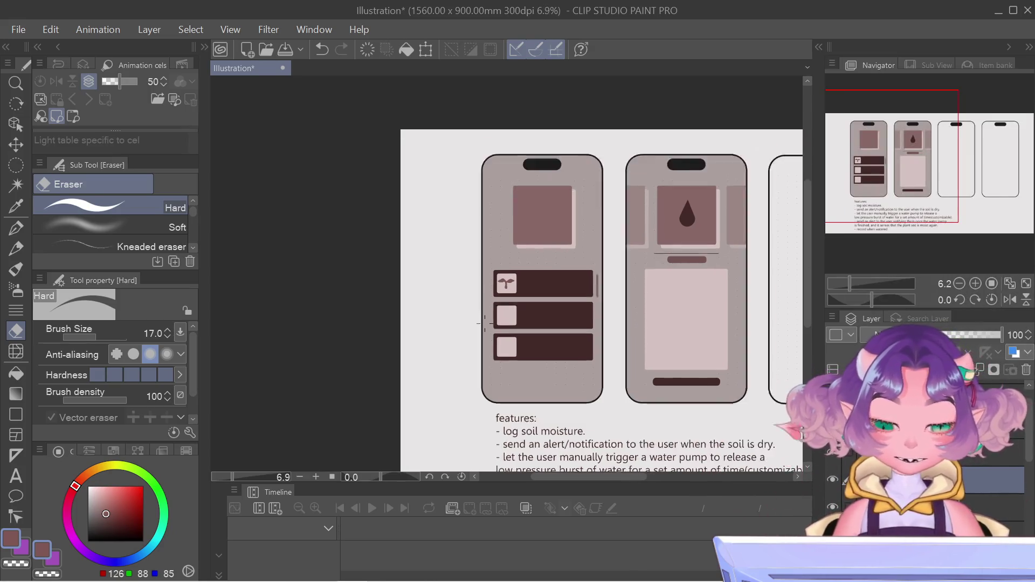
key(ctrl+t)
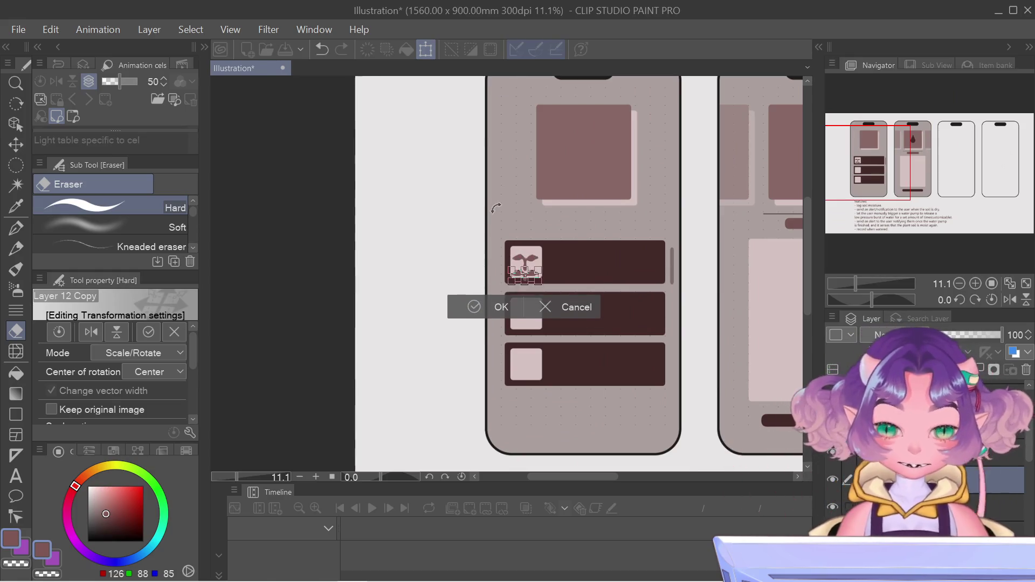
drag(525, 284, 525, 317)
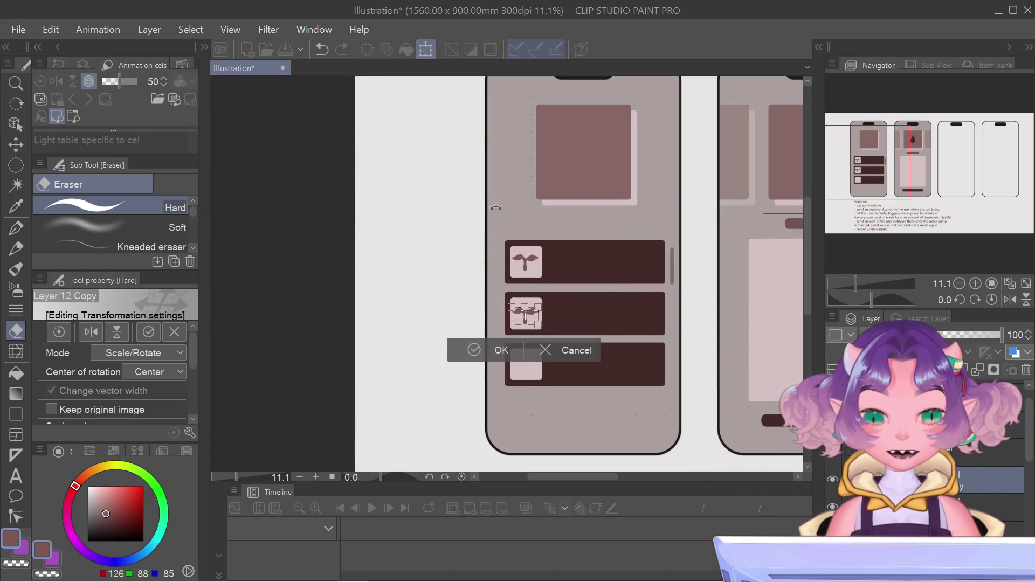
key(Return)
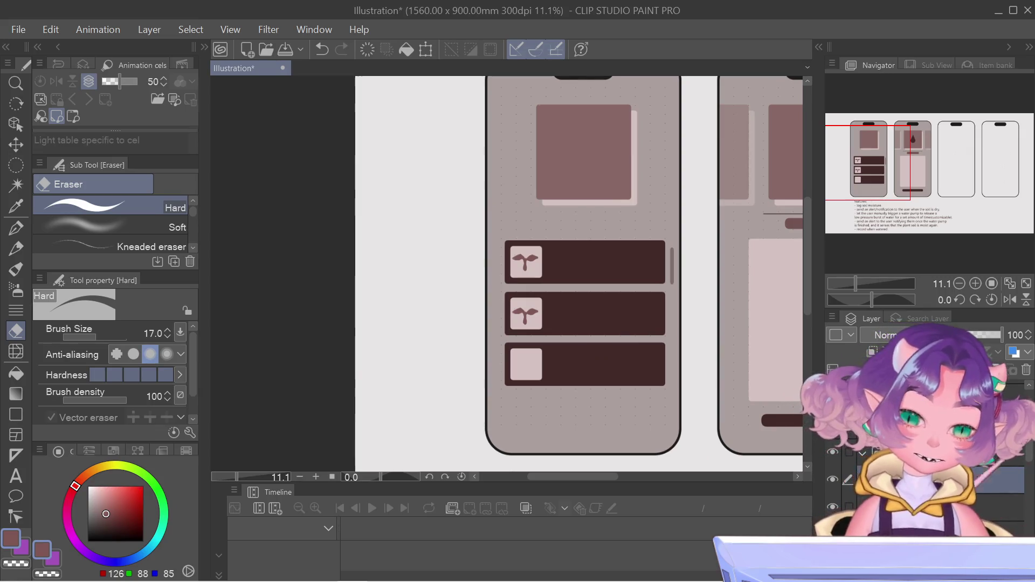
Copy the sprout icon again and place it in the third list row's square
right_click(911, 350)
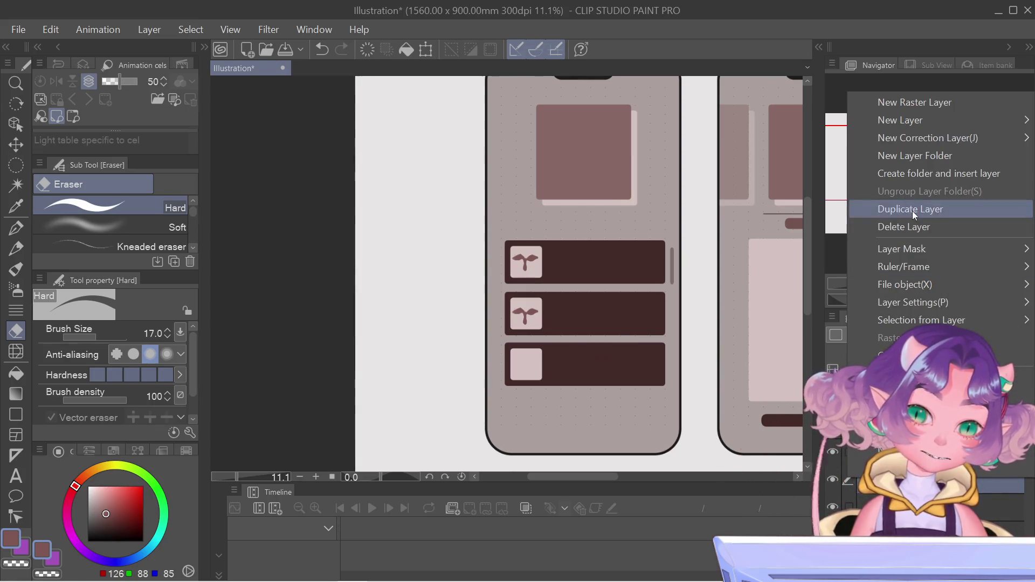
click(910, 205)
key(ctrl+t)
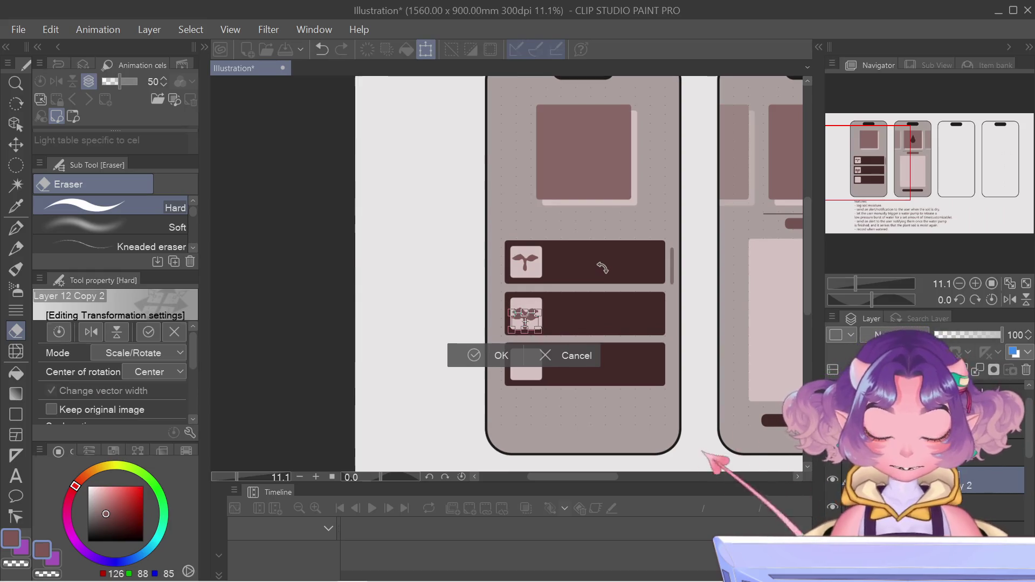
drag(524, 338, 525, 371)
key(Return)
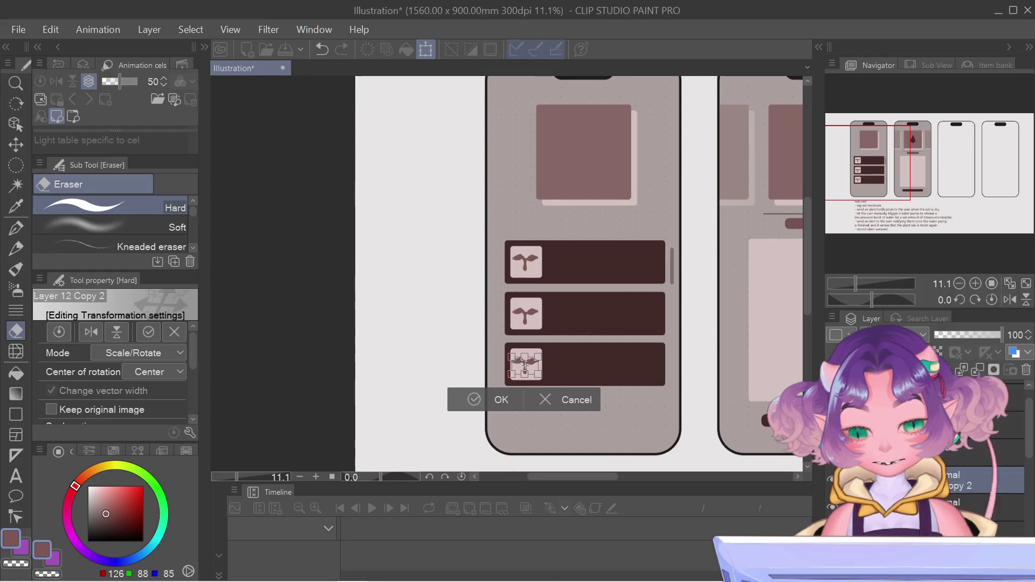
click(16, 123)
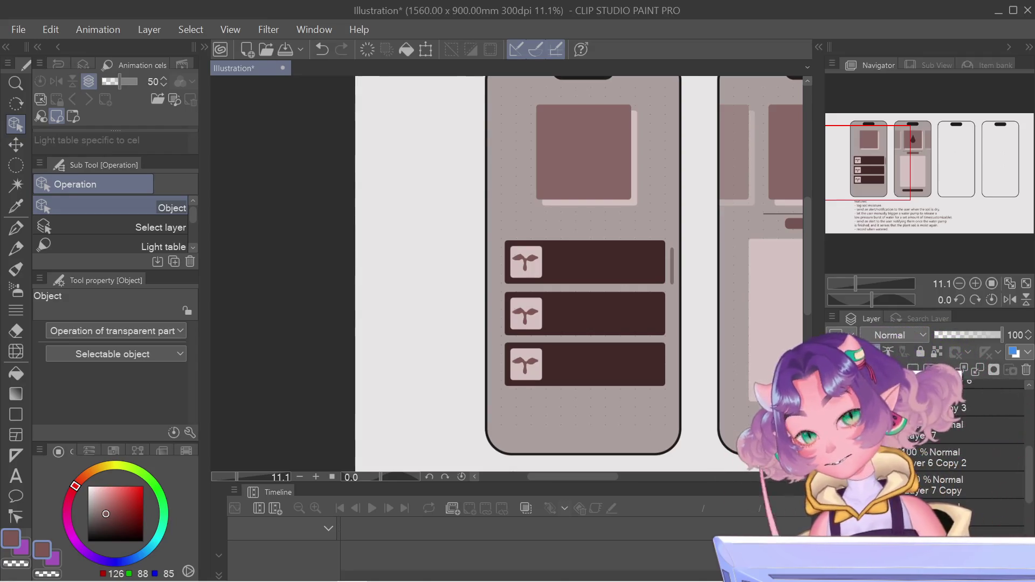
Pick a dark brown drawing colour with the Gradient tool, then open Hue/Saturation/Luminosity (Ctrl+U)
key(g)
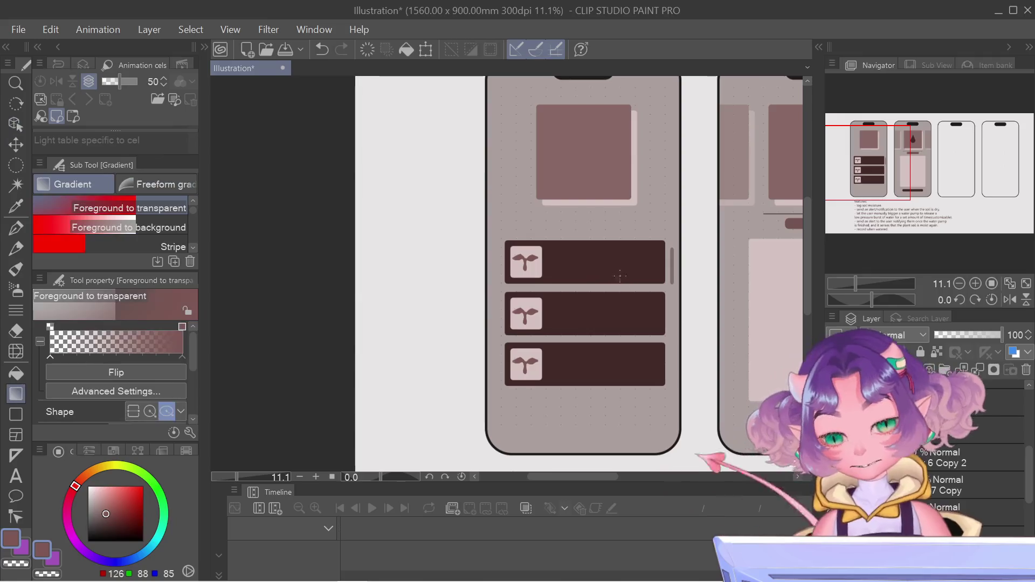
alt+click(529, 274)
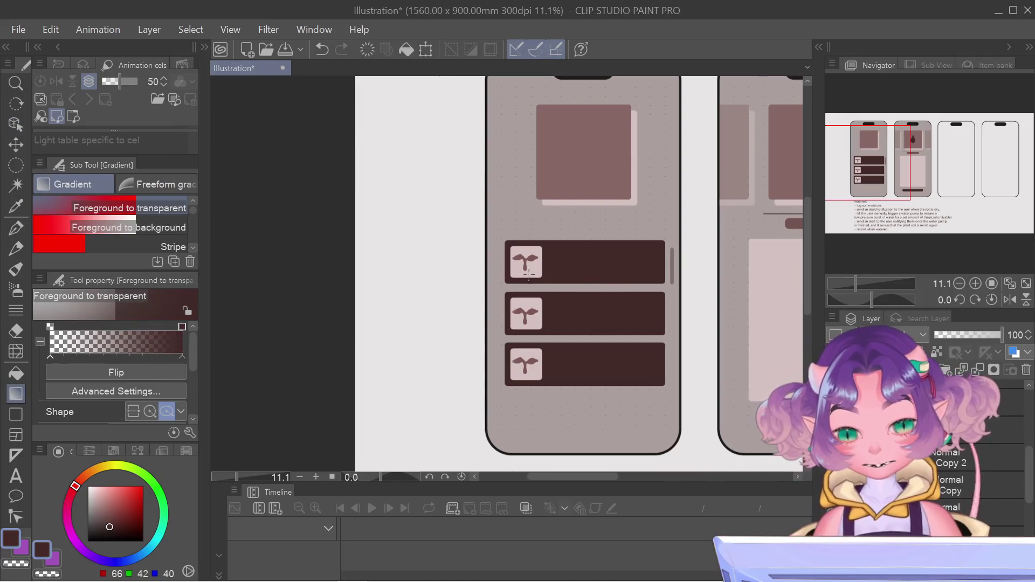
click(99, 520)
click(104, 521)
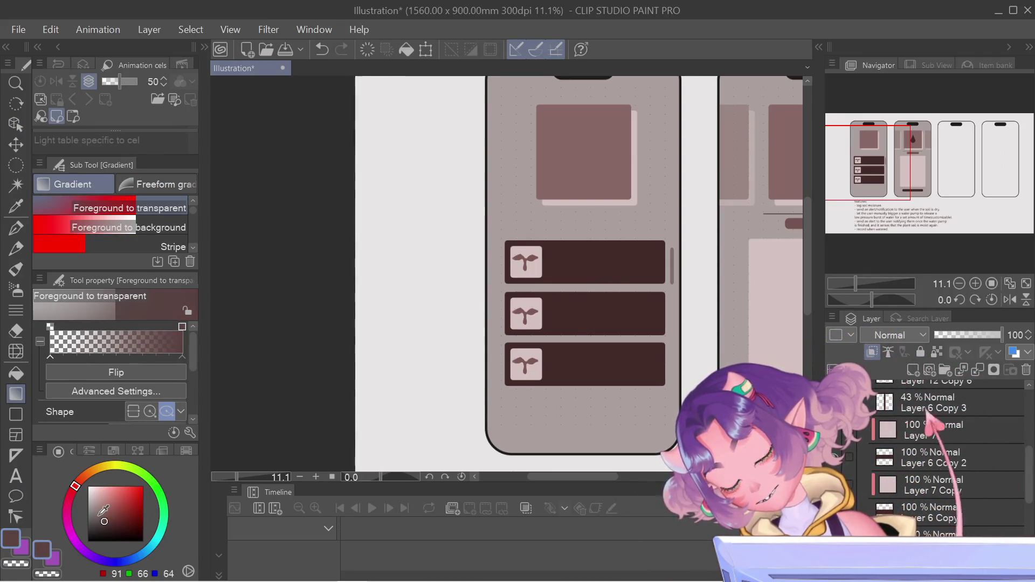
key(g)
key(g)
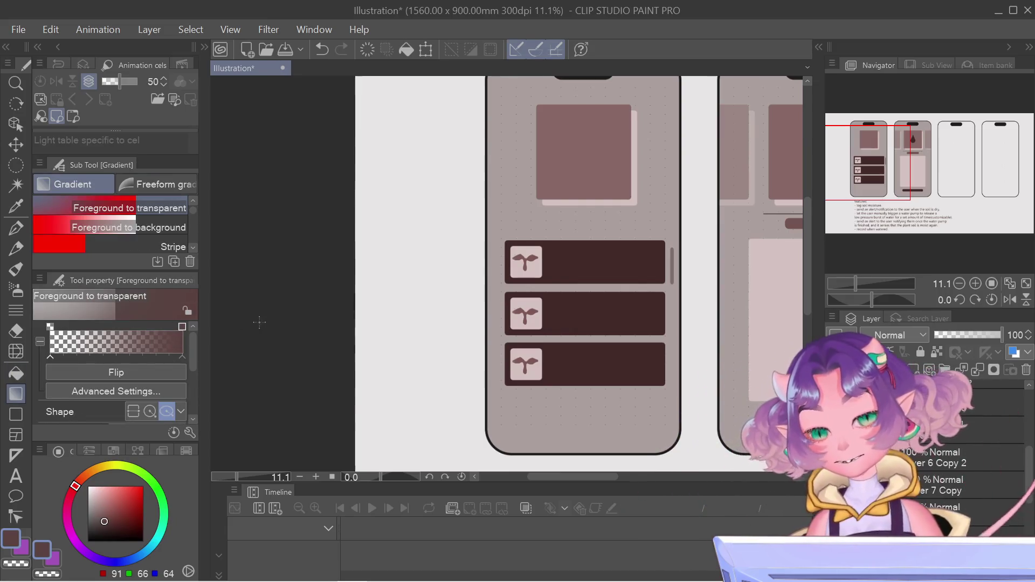
key(g)
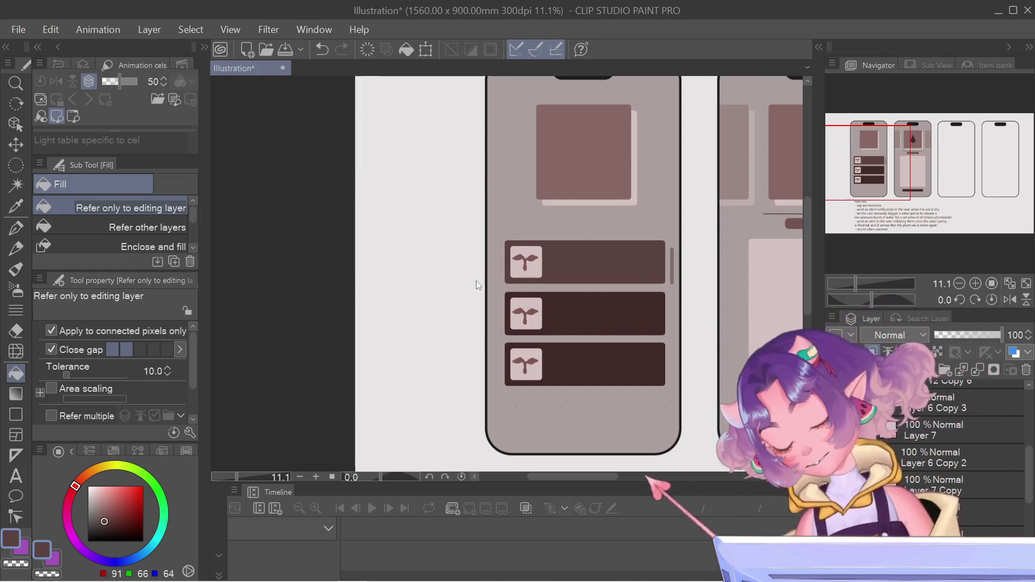
key(ctrl+u)
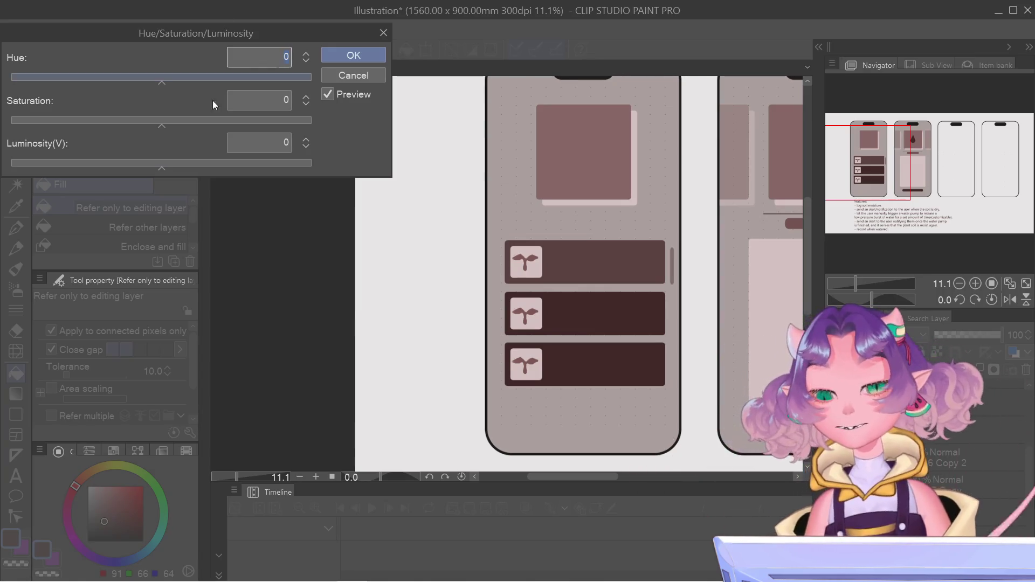
Preview luminosity 54, 48 and 96 and saturation 1, then cancel the adjustment
click(188, 162)
drag(189, 161, 244, 157)
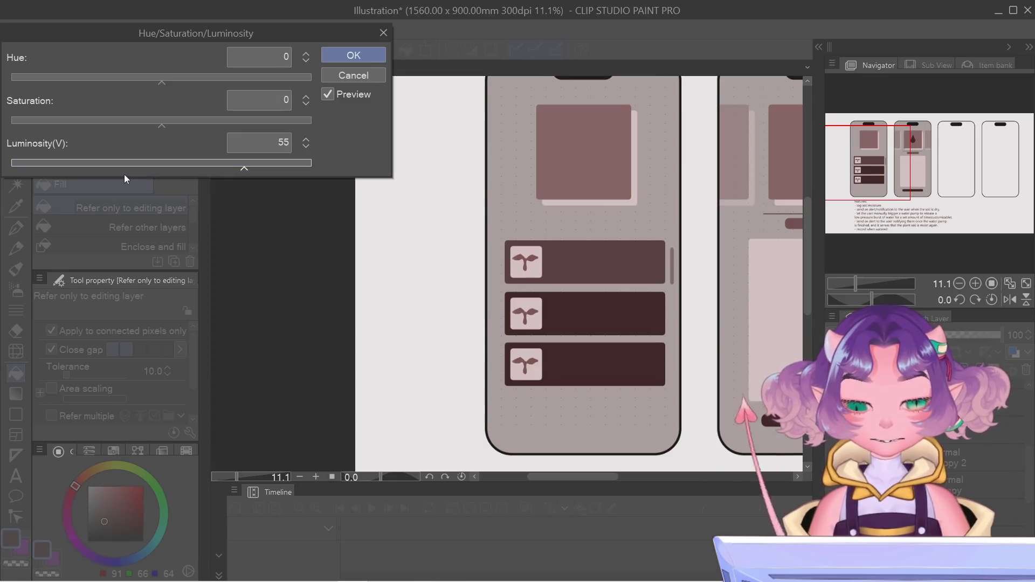
click(160, 167)
key(Right)
key(Right)
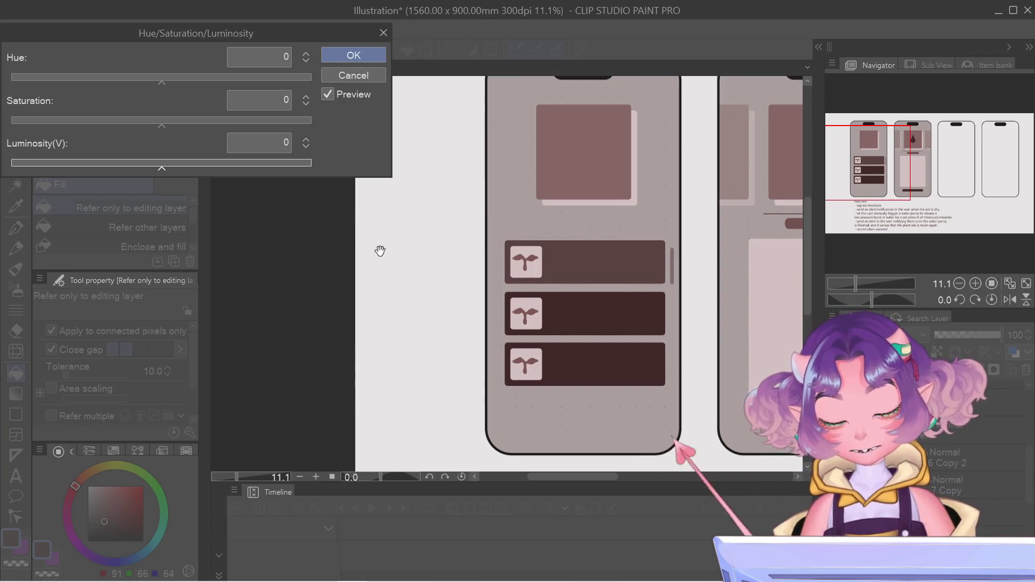
scroll(380, 250, down, 1)
scroll(380, 250, down, 2)
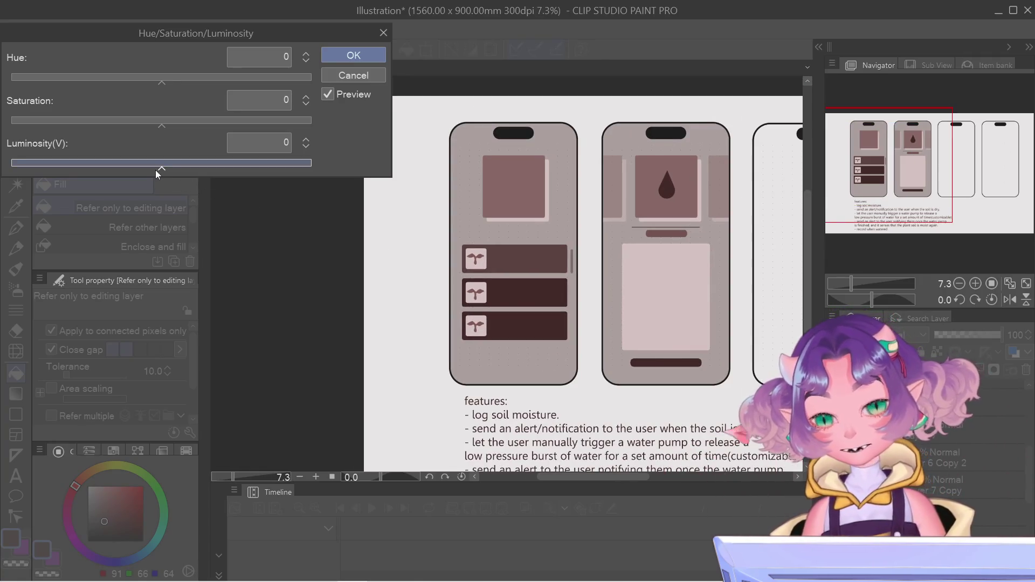
drag(161, 121, 164, 125)
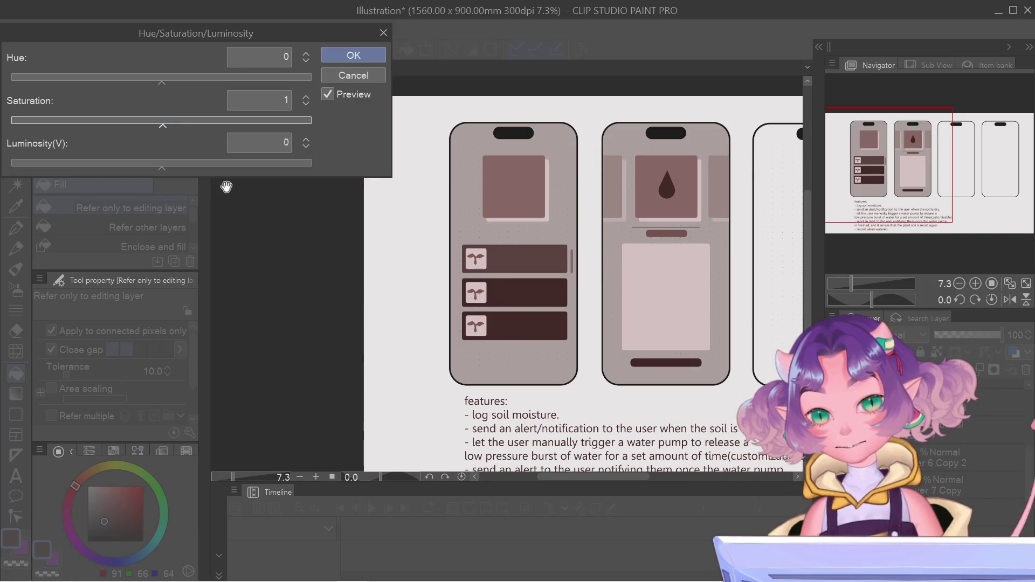
click(234, 164)
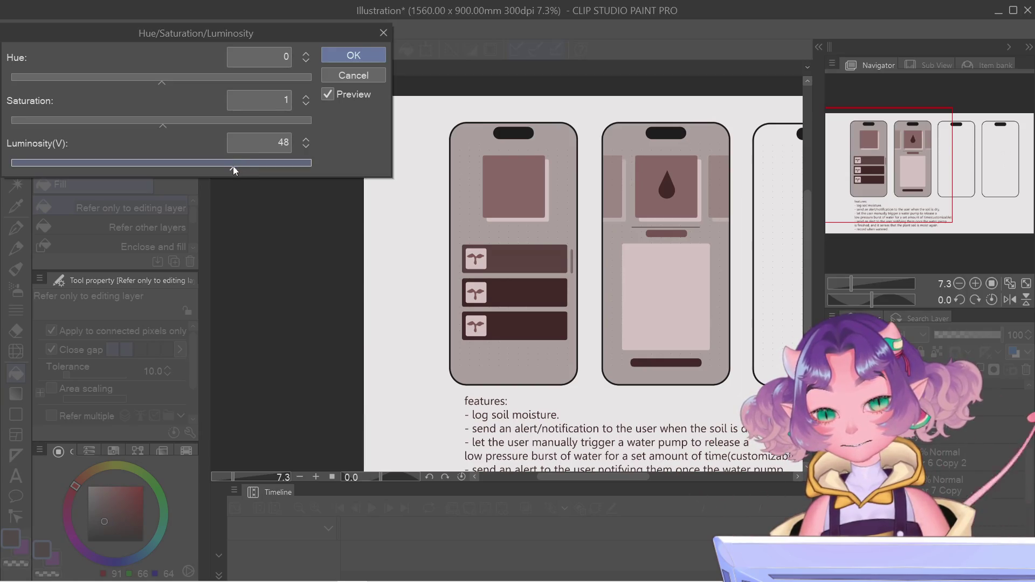
click(216, 166)
click(305, 166)
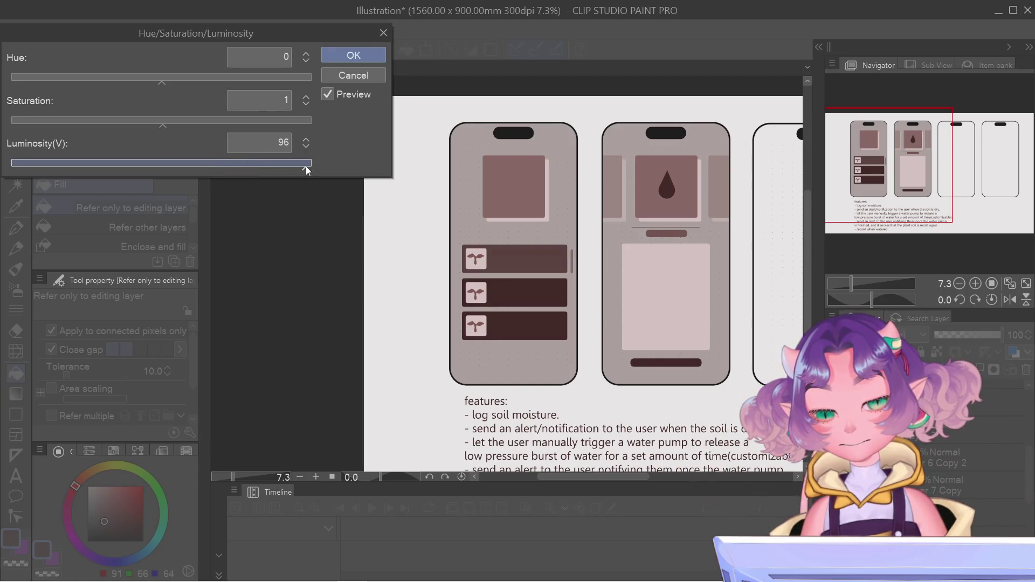
click(354, 75)
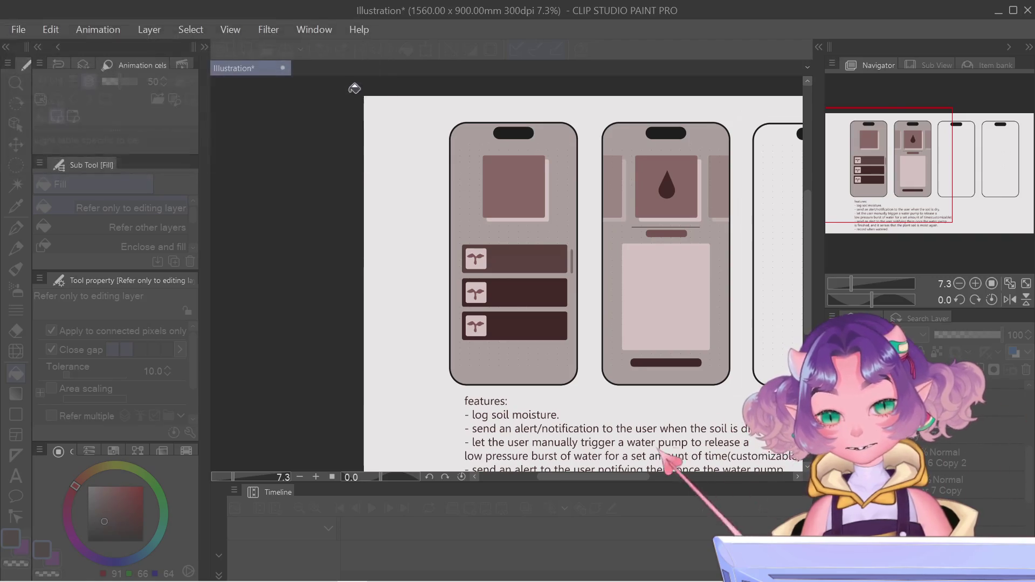
Reopen Hue/Saturation/Luminosity and set luminosity to 14 to lighten the top list card
click(16, 166)
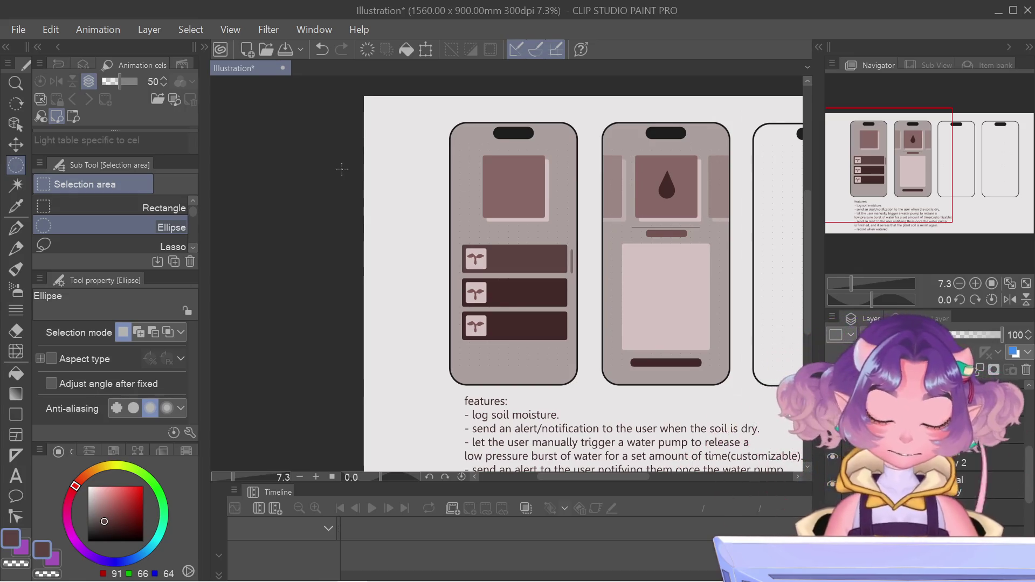
key(ctrl+u)
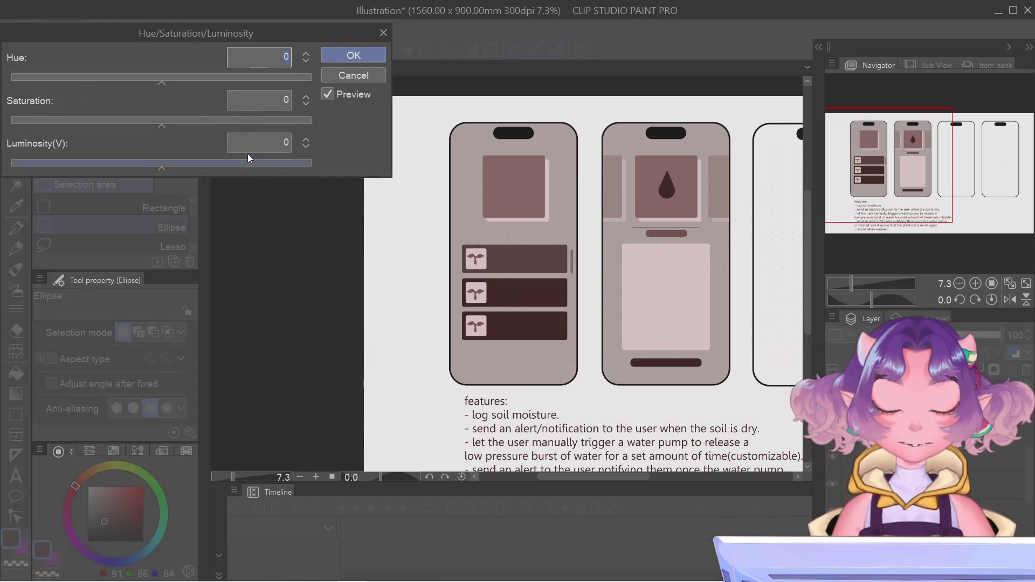
click(195, 167)
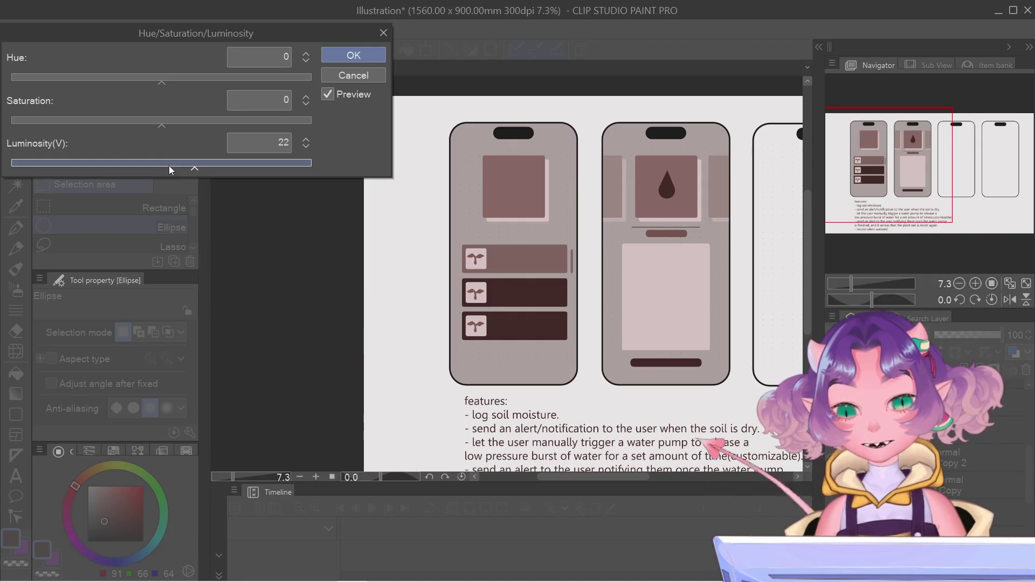
click(175, 163)
key(Right)
key(Right)
key(Right)
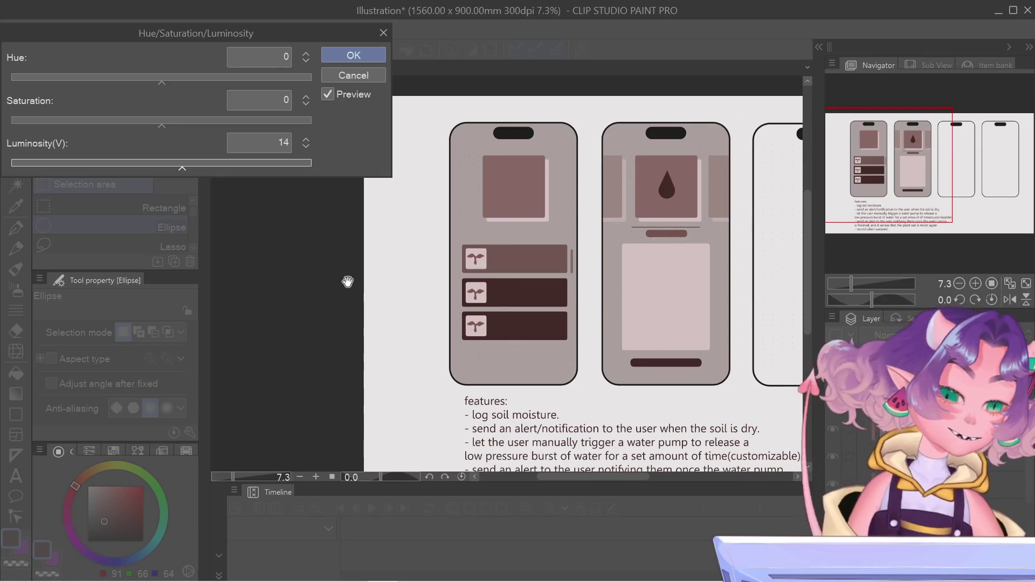
scroll(347, 281, down, 1)
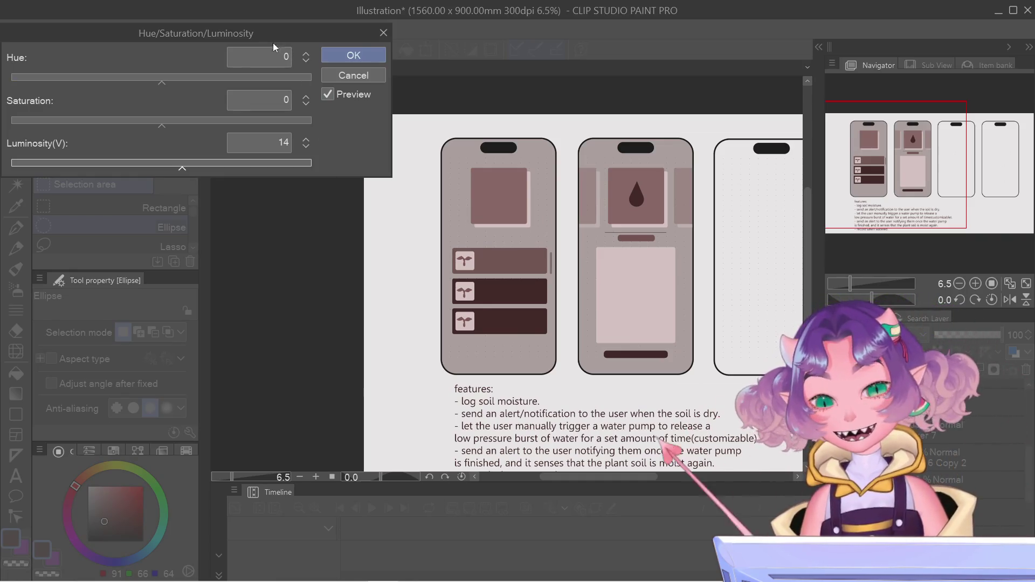
mouse_move(261, 32)
mouse_down()
mouse_move(378, 8)
mouse_move(330, 12)
mouse_up()
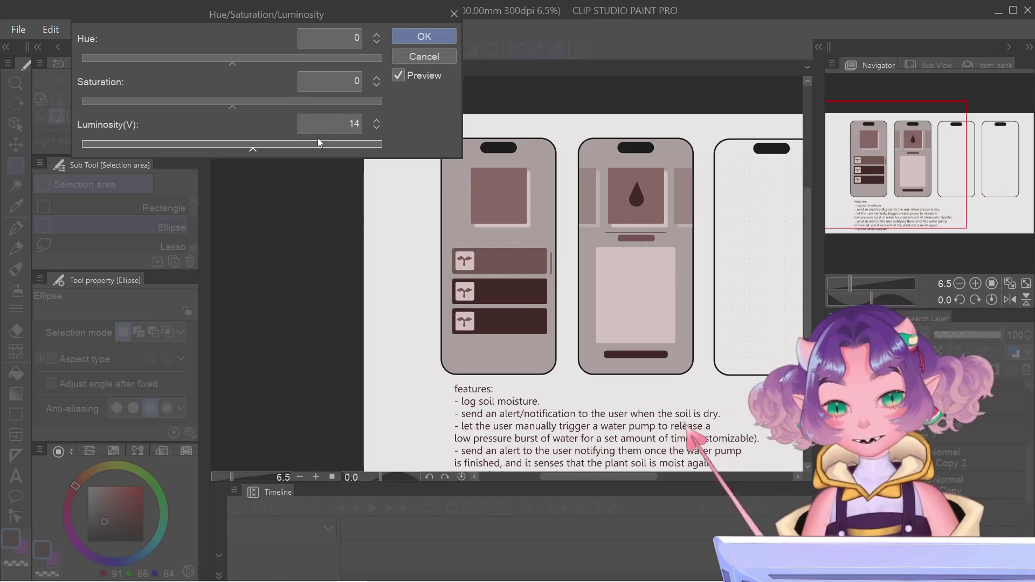
Preview luminosity at 50, 86, 79, 75 and 77, then cancel the adjustment
drag(253, 146, 307, 147)
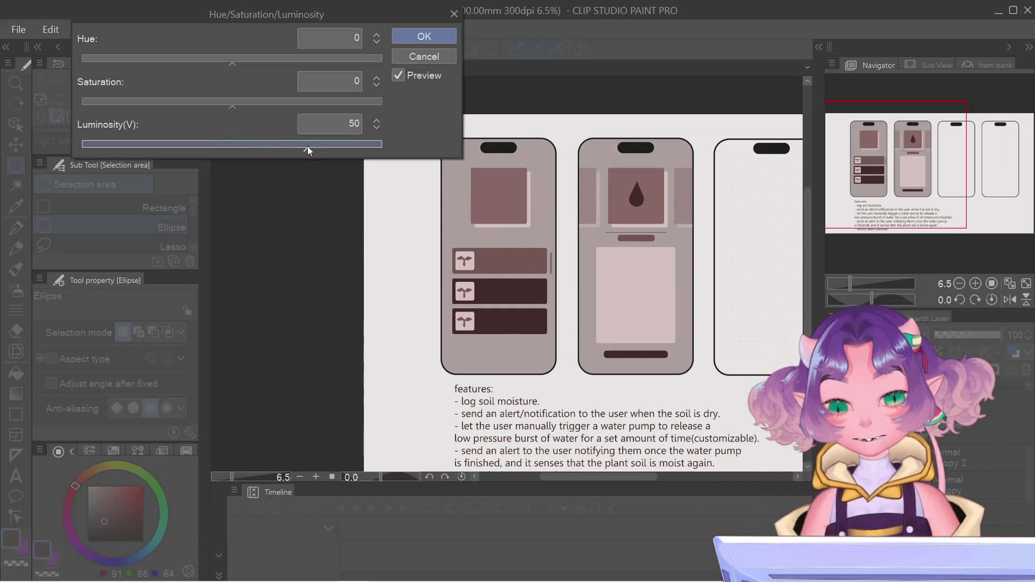
click(360, 144)
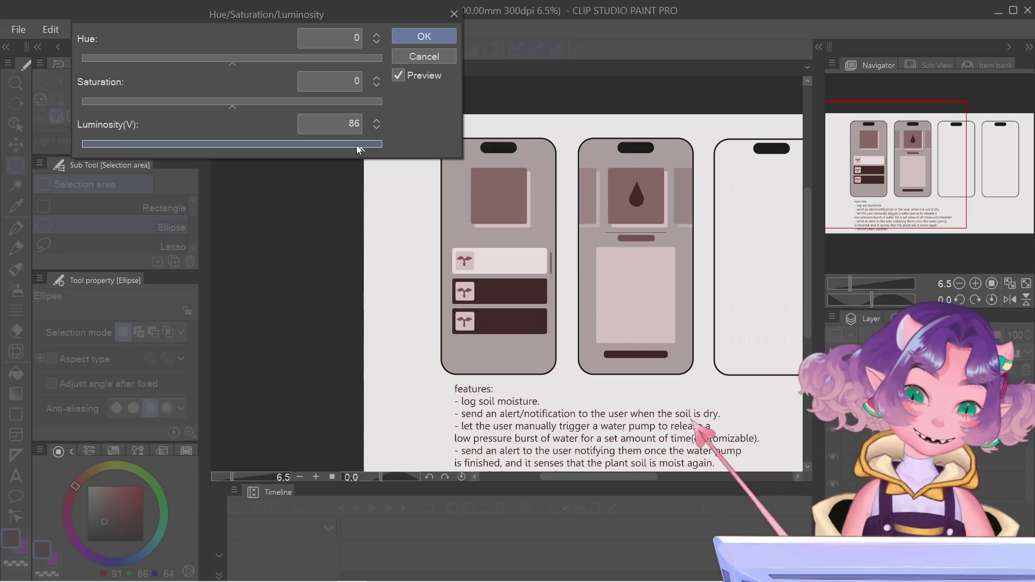
click(352, 149)
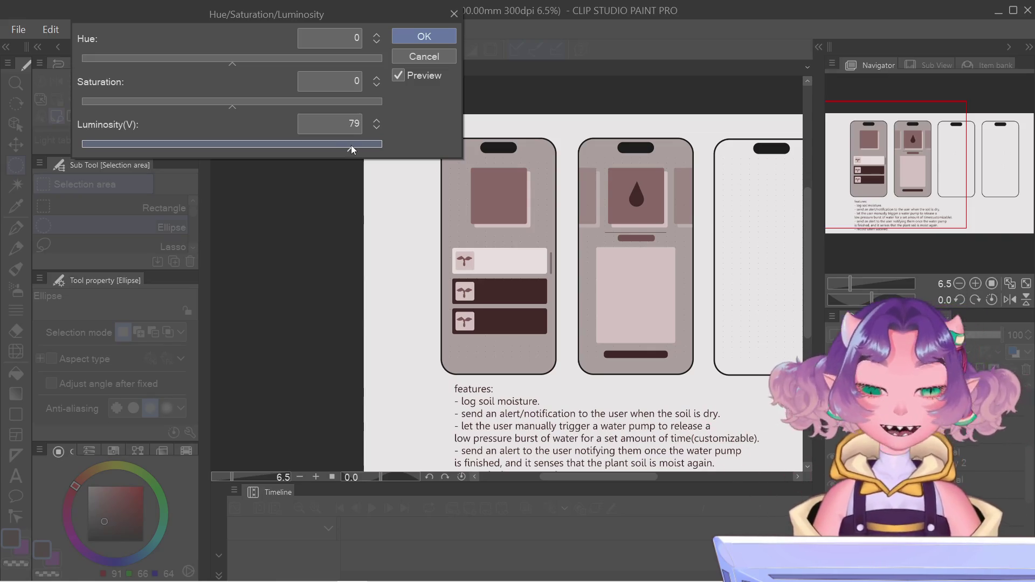
drag(355, 151, 346, 149)
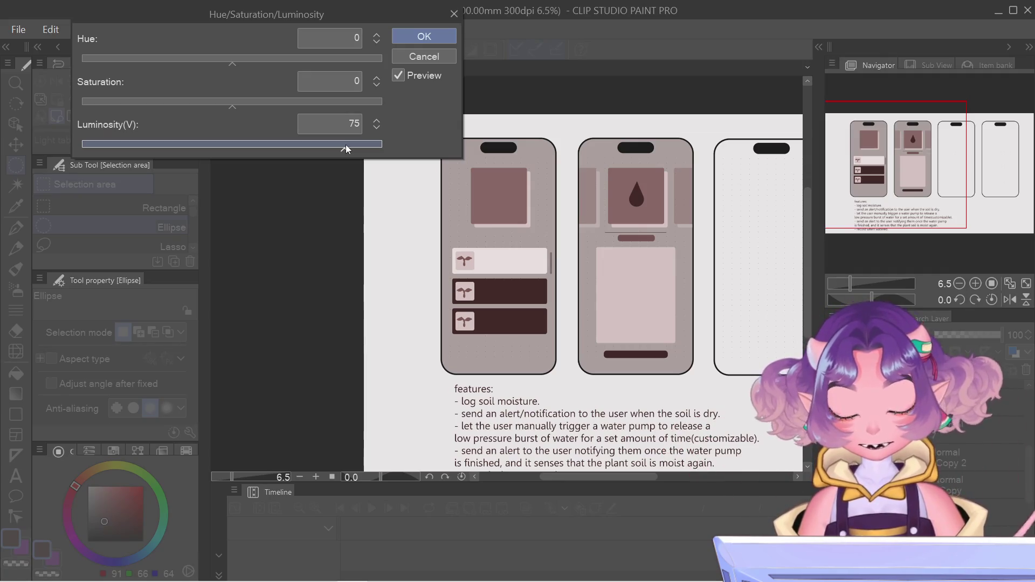
drag(346, 150, 351, 145)
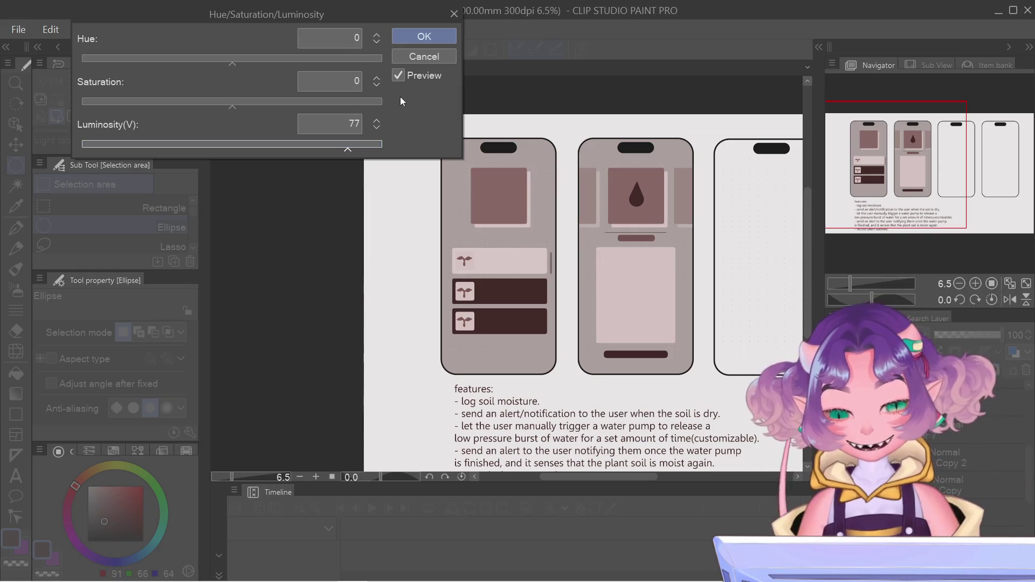
click(436, 60)
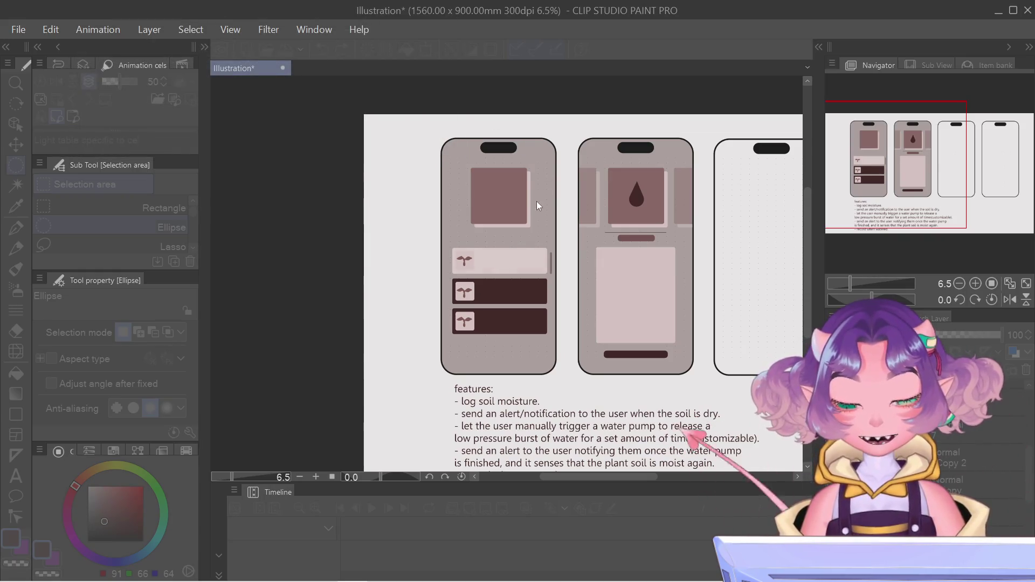
scroll(535, 203, up, 4)
Sample the pale pink (212, 194, 193) from the image shadow and fill the top list row
alt+click(521, 165)
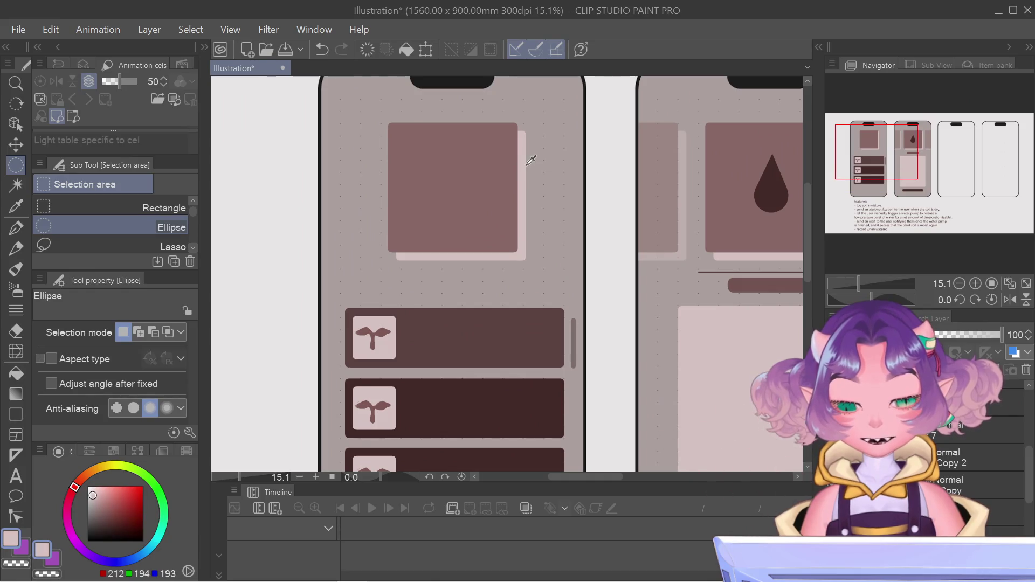
key(g)
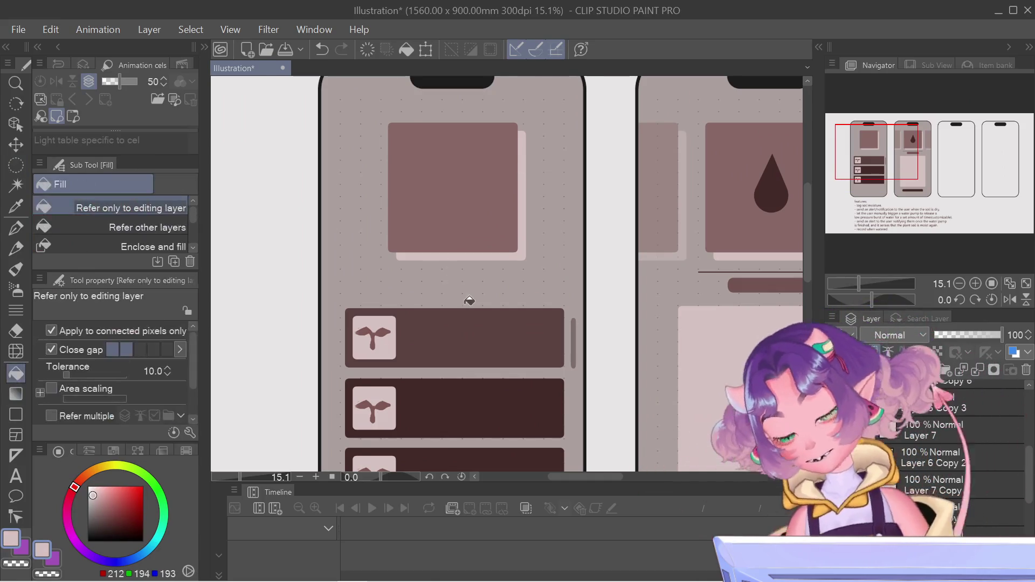
click(464, 324)
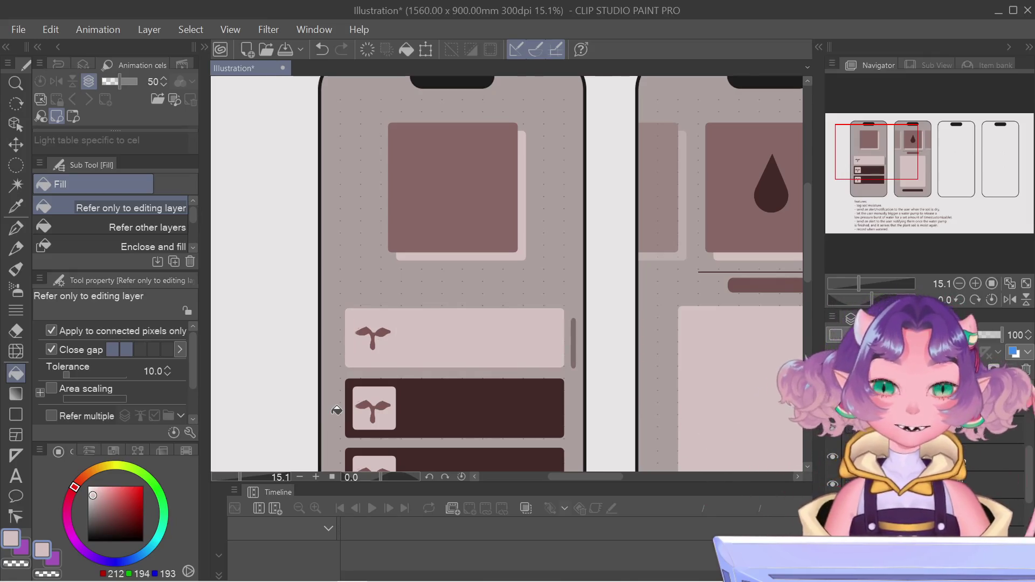
scroll(450, 302, down, 2)
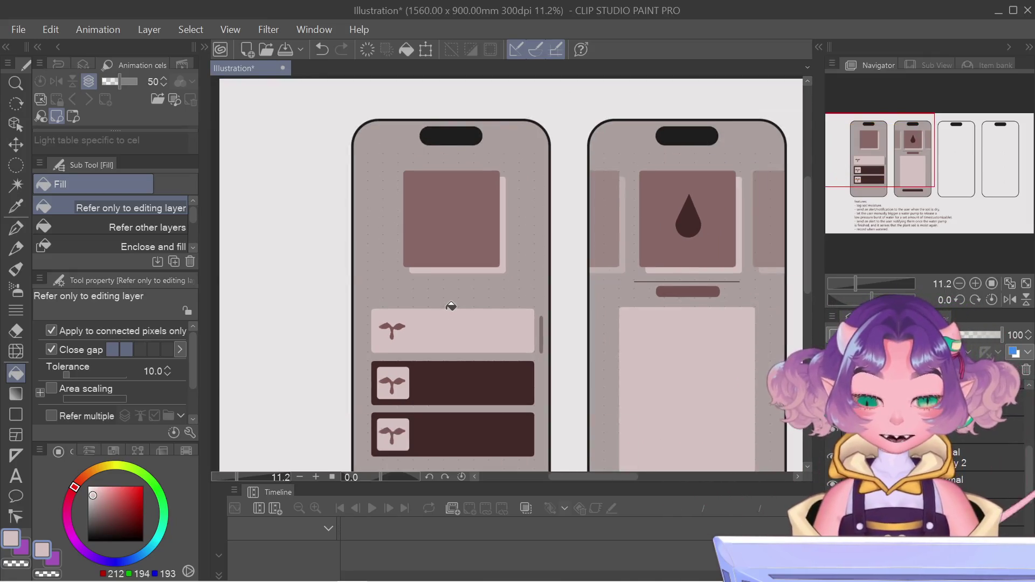
Scroll across the coloured list and detail phone mockups to review them
scroll(432, 343, down, 2)
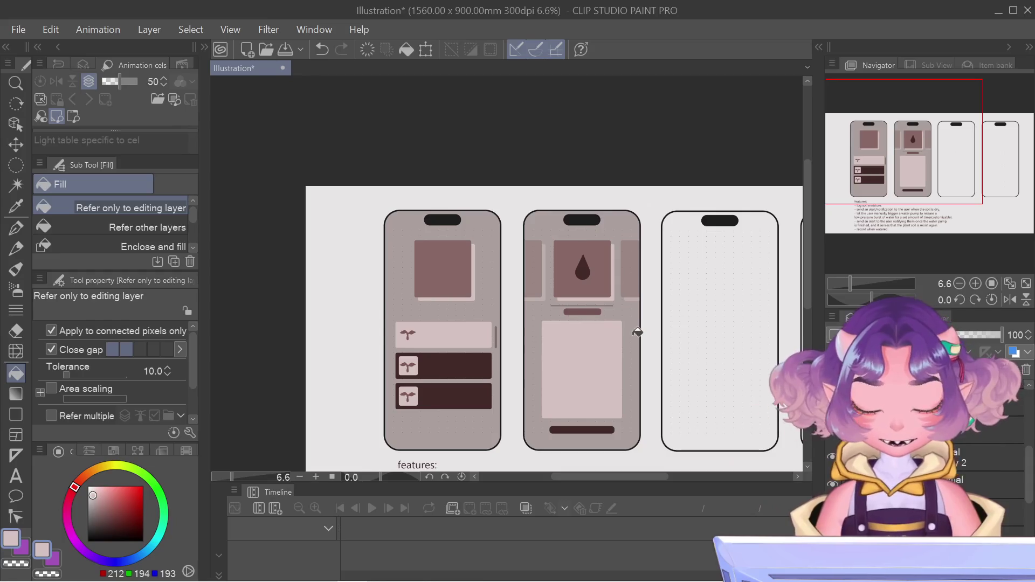
scroll(450, 335, up, 1)
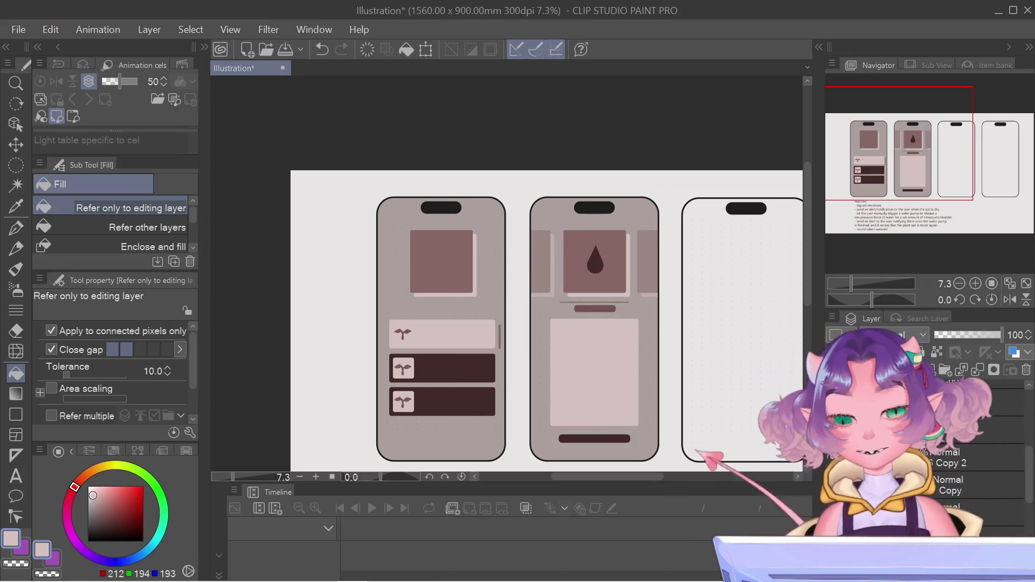
Pan the canvas to bring the features notes below the mockups into view
mouse_move(904, 134)
mouse_down()
mouse_move(915, 147)
mouse_move(903, 162)
mouse_up()
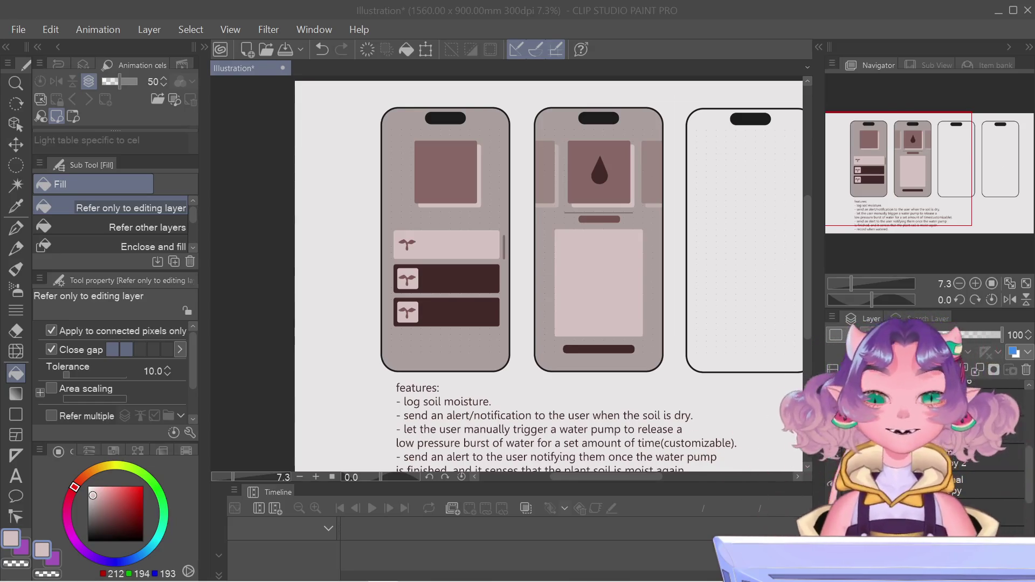
Start saving Illustration.clip and move the Save dialog off the canvas
click(279, 50)
mouse_move(600, 5)
mouse_down()
mouse_move(673, 70)
mouse_move(971, 0)
mouse_move(1034, 0)
mouse_up()
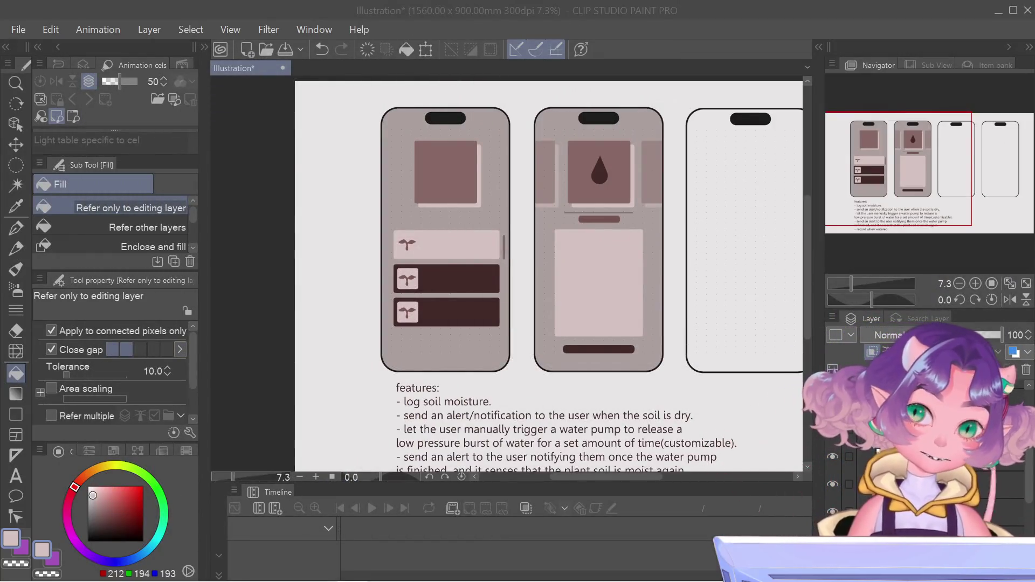